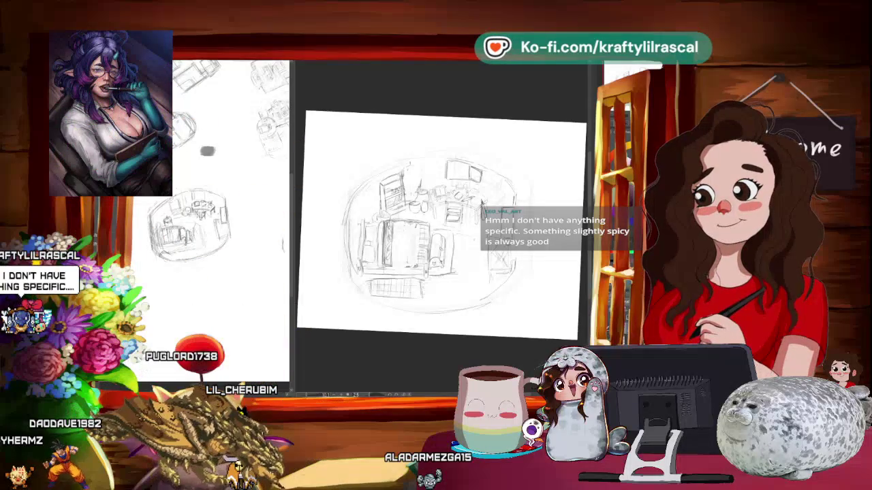
Step: Create a new blank canvas, then zoom out and pan slightly to frame the page
{"action": "key", "text": "ctrl+alt+c"}
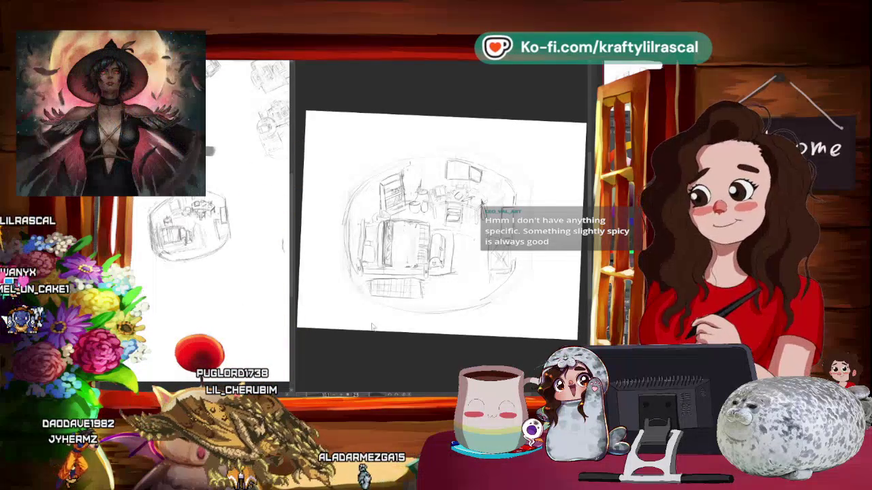
{"action": "key", "text": "Return"}
{"action": "scroll", "coordinate": [446, 266], "scroll_direction": "down", "scroll_amount": 1}
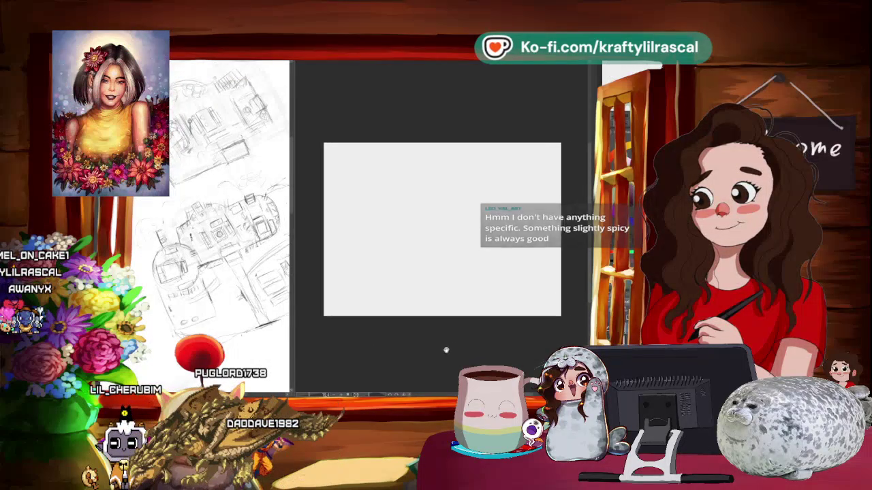
{"action": "mouse_move", "coordinate": [544, 321]}
{"action": "left_mouse_down"}
{"action": "mouse_move", "coordinate": [506, 331]}
{"action": "mouse_move", "coordinate": [407, 261]}
{"action": "left_mouse_up"}
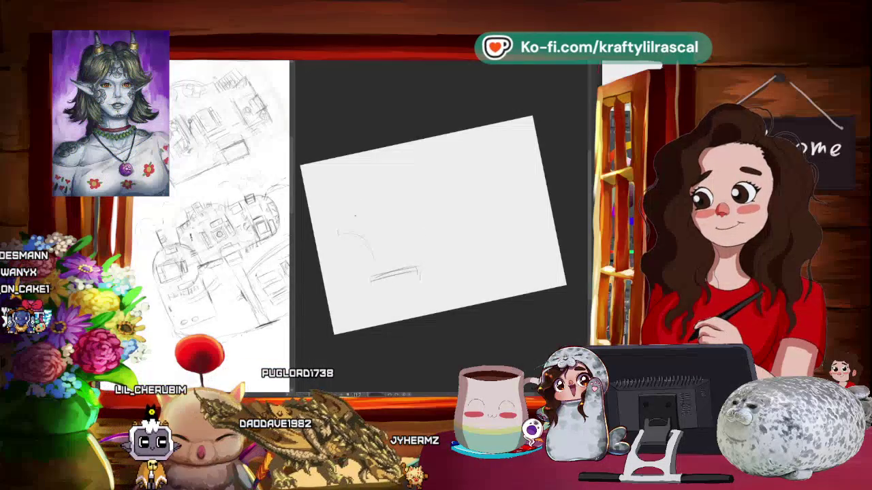
Step: Sketch faint outline strokes for the square, then lasso and transform the right-hand structure
{"action": "mouse_move", "coordinate": [340, 223]}
{"action": "left_mouse_down"}
{"action": "mouse_move", "coordinate": [397, 193]}
{"action": "mouse_move", "coordinate": [500, 185]}
{"action": "left_mouse_up"}
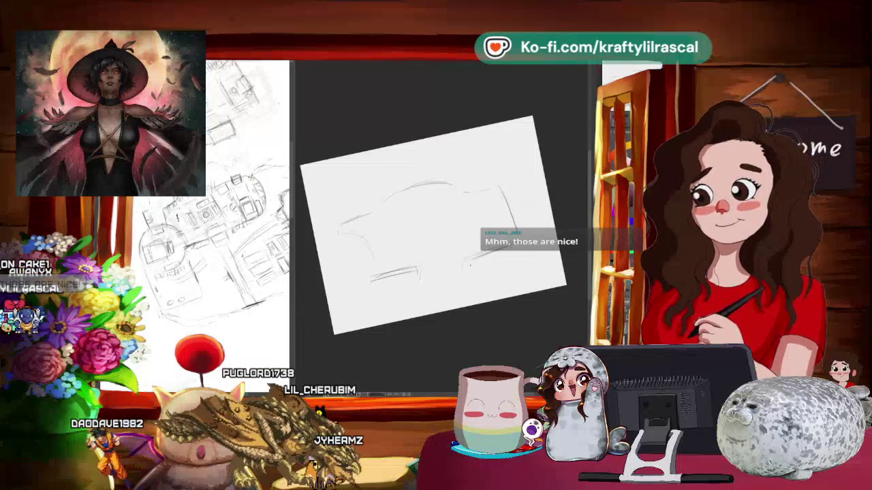
{"action": "left_click_drag", "start_coordinate": [441, 355], "coordinate": [463, 352]}
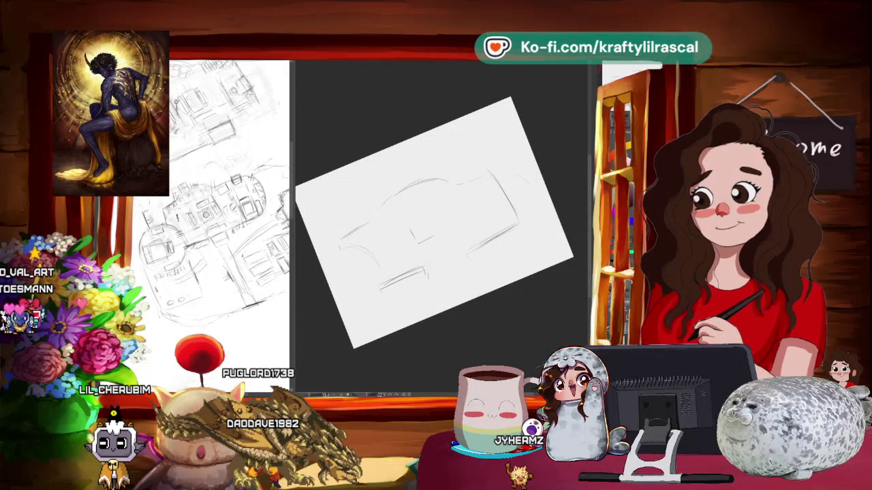
{"action": "scroll", "coordinate": [433, 222], "scroll_direction": "down", "scroll_amount": 3}
{"action": "scroll", "coordinate": [434, 222], "scroll_direction": "down", "scroll_amount": 2}
{"action": "left_click_drag", "start_coordinate": [505, 234], "coordinate": [442, 209]}
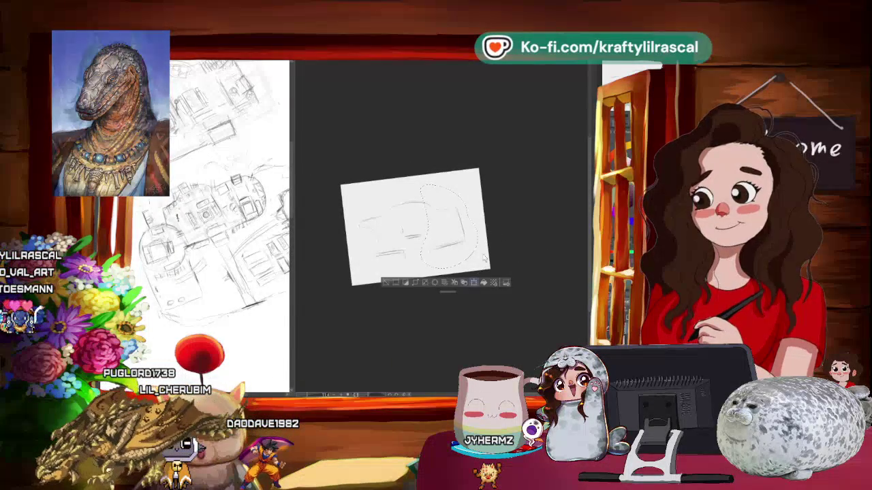
{"action": "key", "text": "ctrl+t"}
Step: Commit the previous transform, deselect, and lasso the lower-left and upper building strokes
{"action": "left_click", "coordinate": [440, 296]}
{"action": "key", "text": "ctrl+d"}
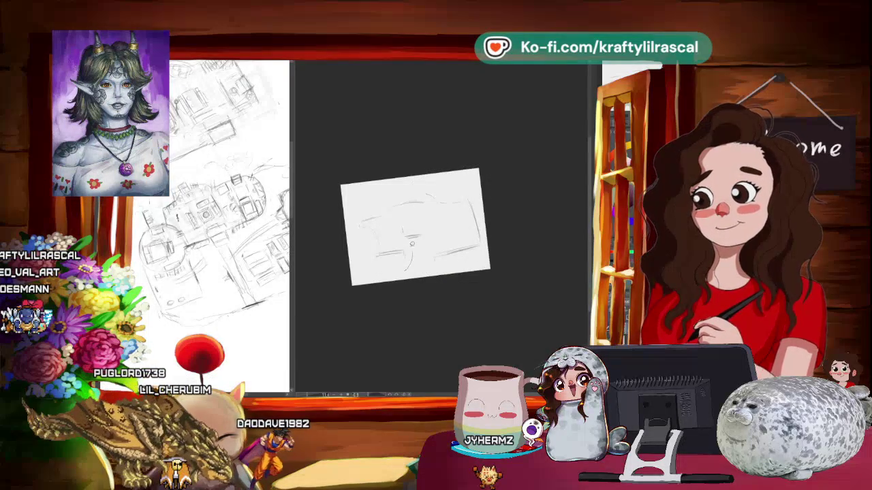
{"action": "left_click_drag", "start_coordinate": [368, 208], "coordinate": [409, 262]}
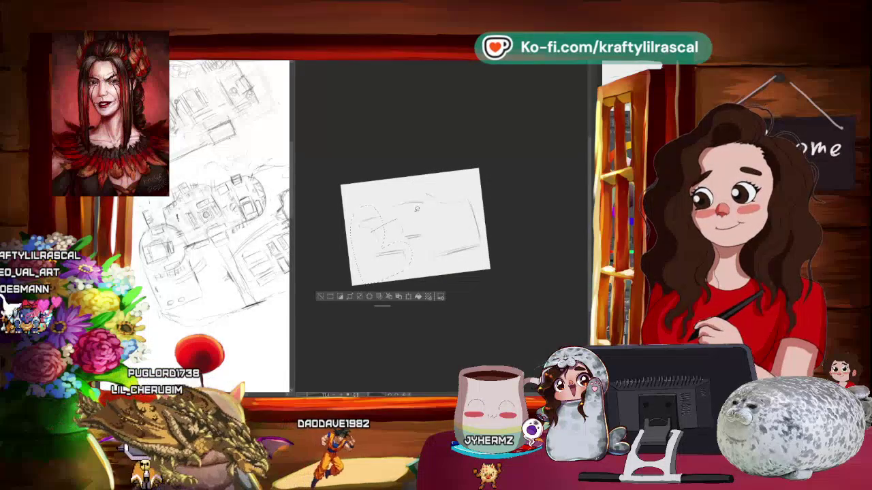
{"action": "left_click_drag", "start_coordinate": [357, 205], "coordinate": [381, 272]}
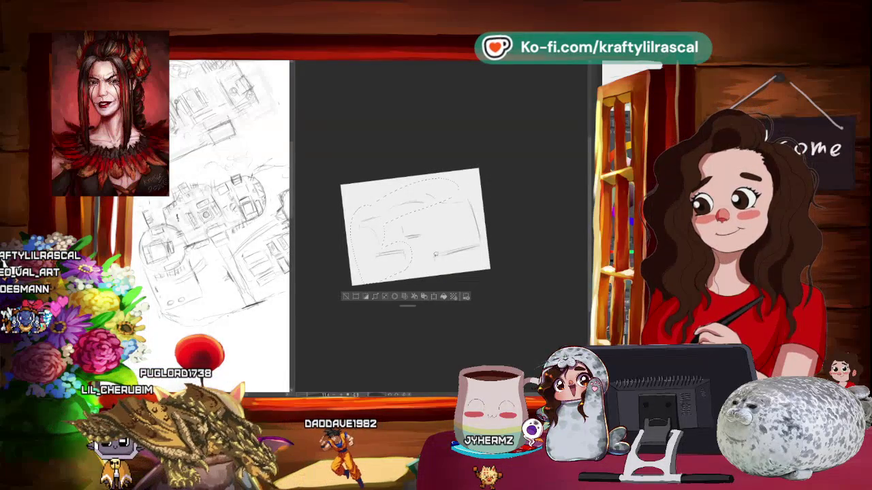
Step: Free-transform the selected building strokes to enlarge them, shift them up and rotate slightly
{"action": "left_click", "coordinate": [433, 297]}
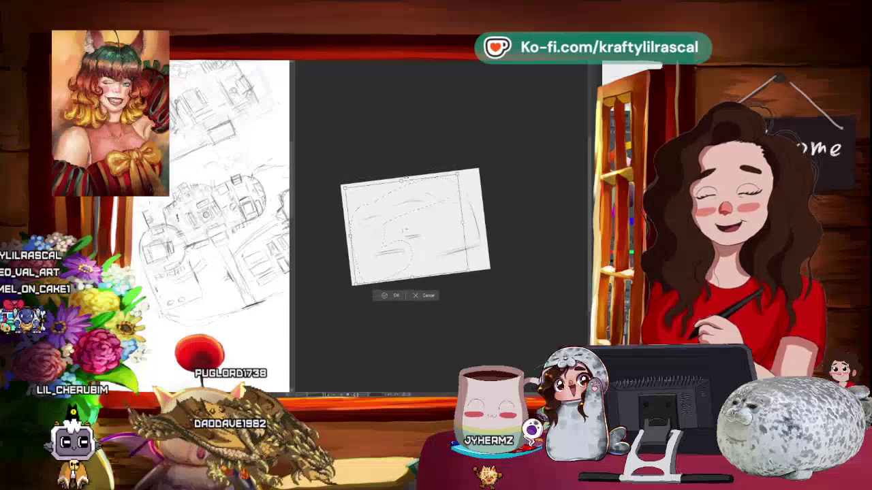
{"action": "left_click_drag", "start_coordinate": [409, 276], "coordinate": [424, 283]}
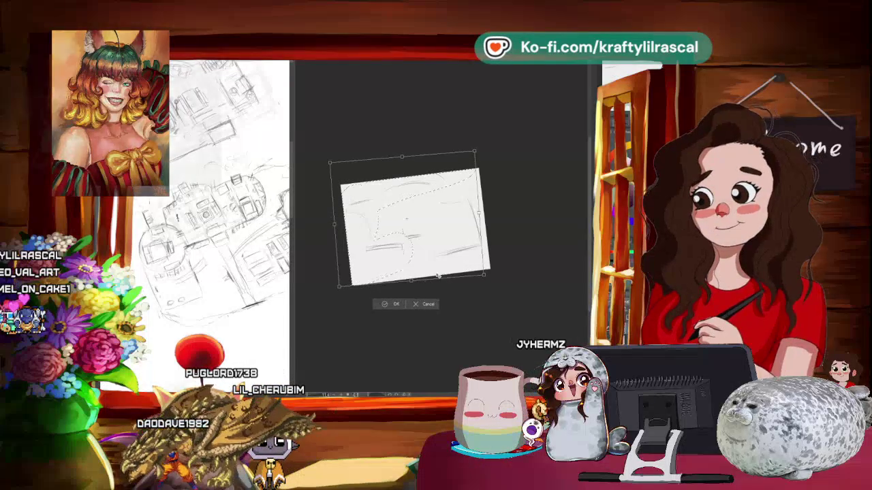
{"action": "left_click_drag", "start_coordinate": [424, 283], "coordinate": [422, 277]}
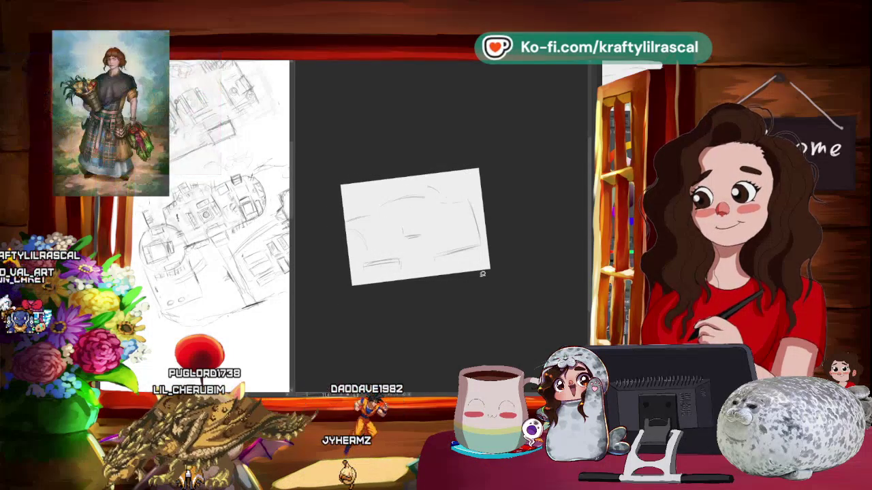
Step: Zoom in, draw a small box at the page centre, then rotate and pan the view
{"action": "scroll", "coordinate": [415, 210], "scroll_direction": "up", "scroll_amount": 3}
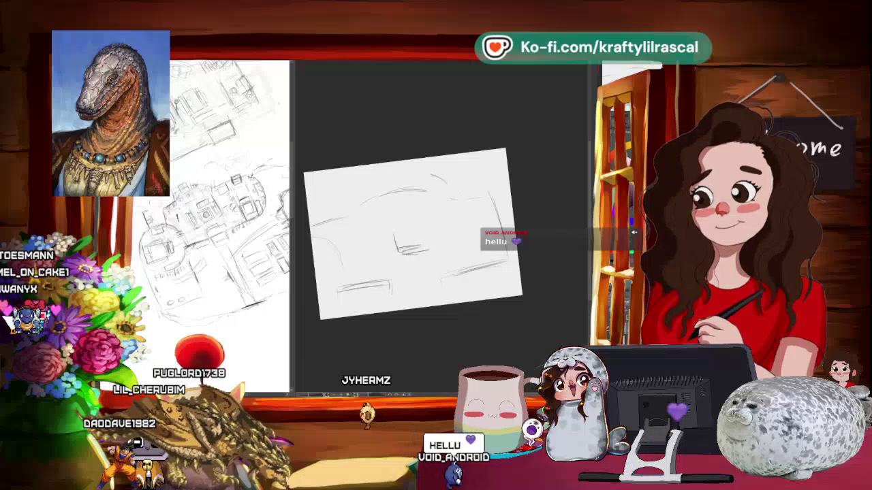
{"action": "left_click_drag", "start_coordinate": [427, 237], "coordinate": [428, 252]}
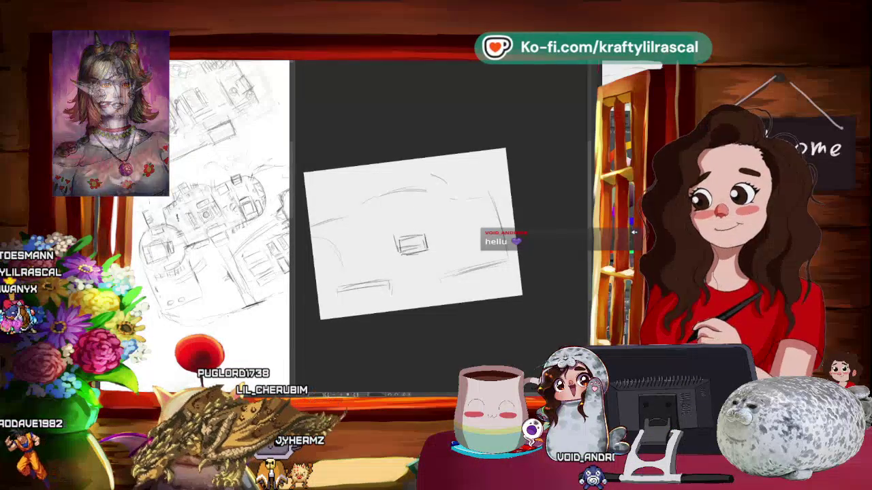
{"action": "scroll", "coordinate": [479, 253], "scroll_direction": "up", "scroll_amount": 3}
{"action": "left_click_drag", "start_coordinate": [480, 253], "coordinate": [422, 281]}
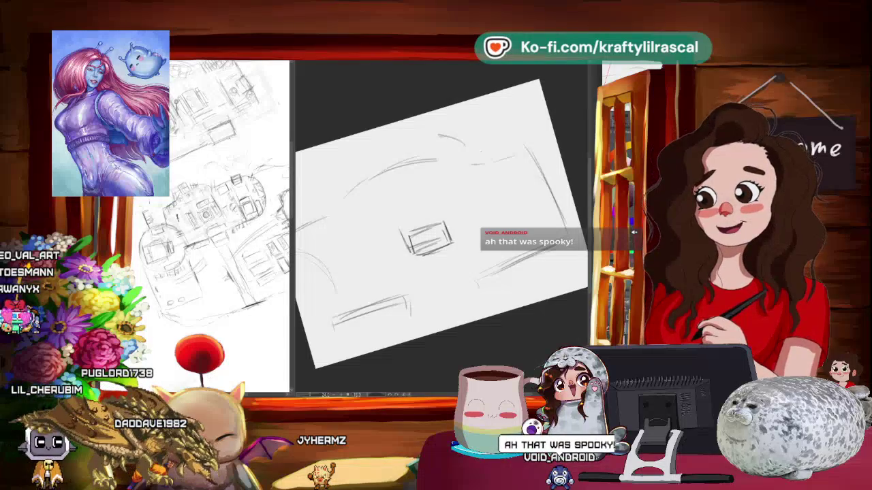
{"action": "left_click_drag", "start_coordinate": [403, 357], "coordinate": [419, 337]}
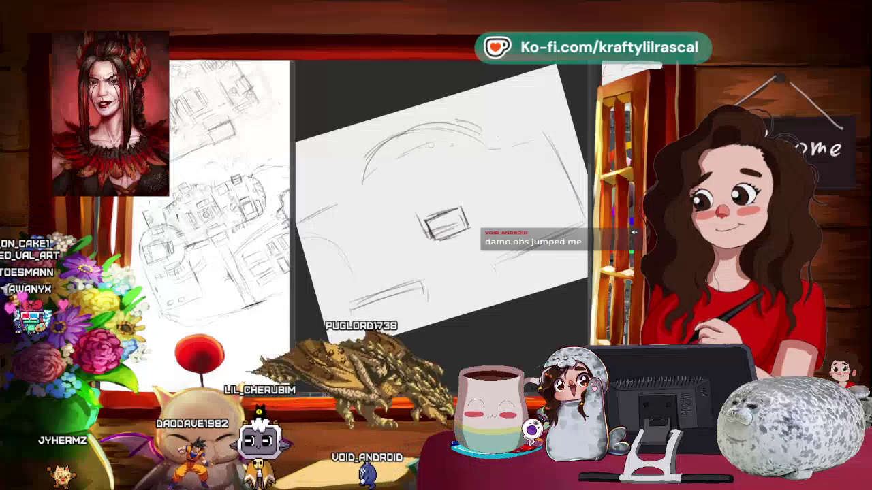
Step: Undo the last arc stroke, rotate the view, and add a diagonal stroke at the box corner
{"action": "key", "text": "ctrl+z"}
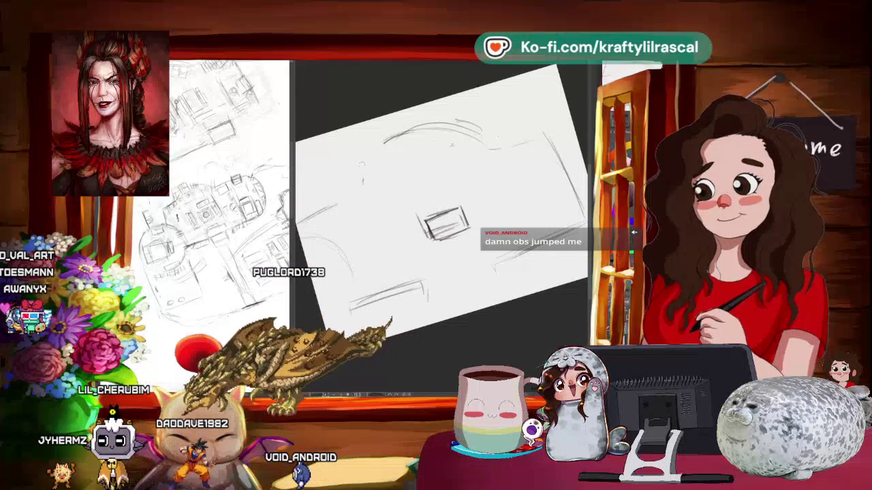
{"action": "left_click_drag", "start_coordinate": [451, 286], "coordinate": [415, 300]}
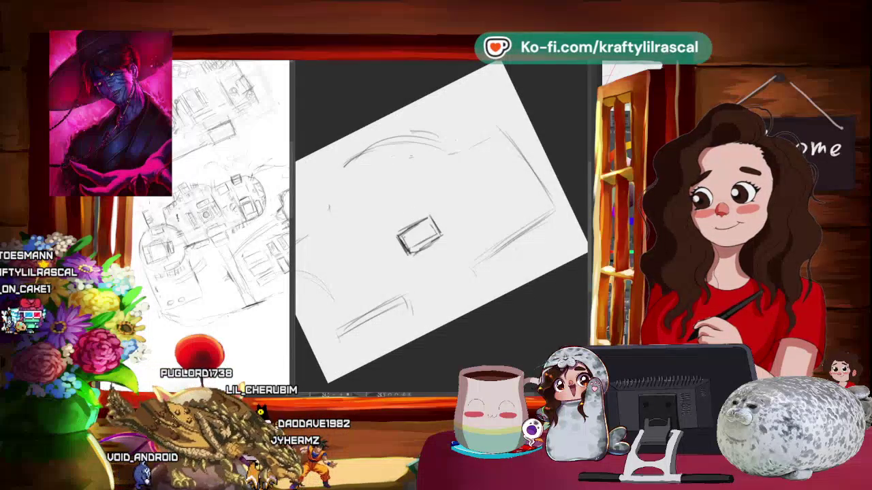
{"action": "left_click_drag", "start_coordinate": [406, 230], "coordinate": [414, 215]}
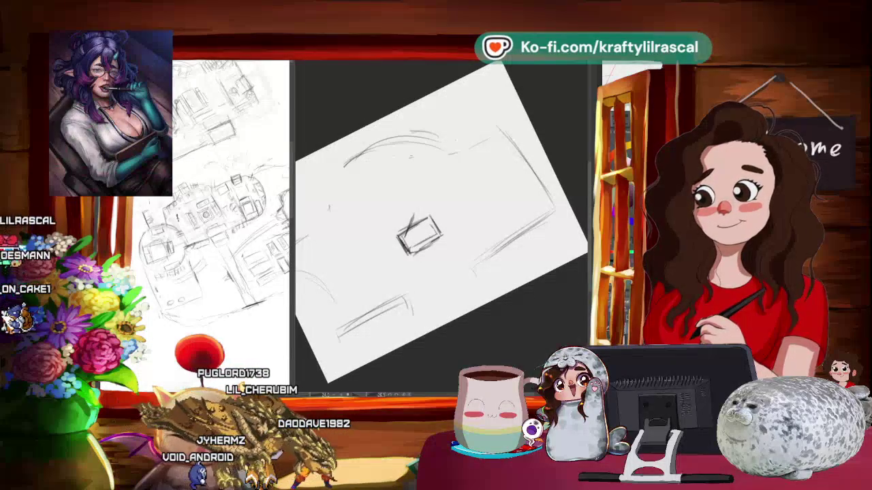
Step: Sketch a triangular peak with a circle inside on the central box, rotating the view between strokes
{"action": "mouse_move", "coordinate": [409, 300]}
{"action": "left_mouse_down"}
{"action": "mouse_move", "coordinate": [435, 325]}
{"action": "mouse_move", "coordinate": [494, 289]}
{"action": "mouse_move", "coordinate": [471, 293]}
{"action": "left_mouse_up"}
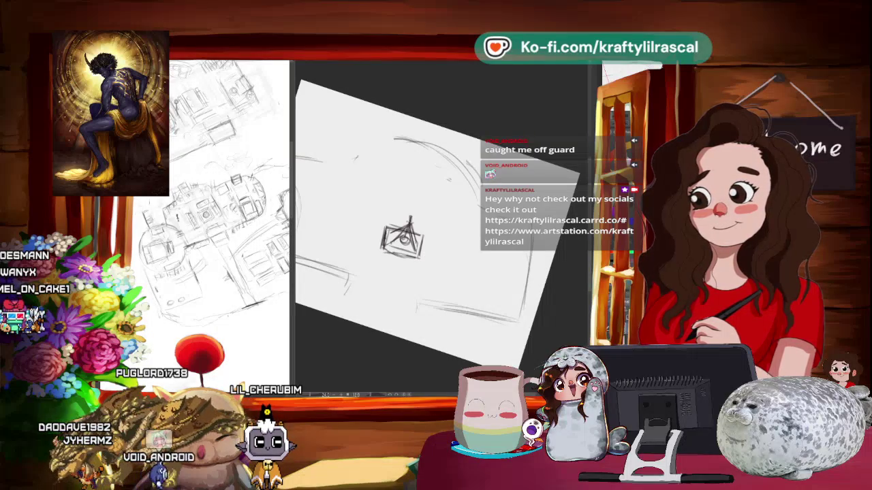
{"action": "left_click_drag", "start_coordinate": [448, 179], "coordinate": [421, 201]}
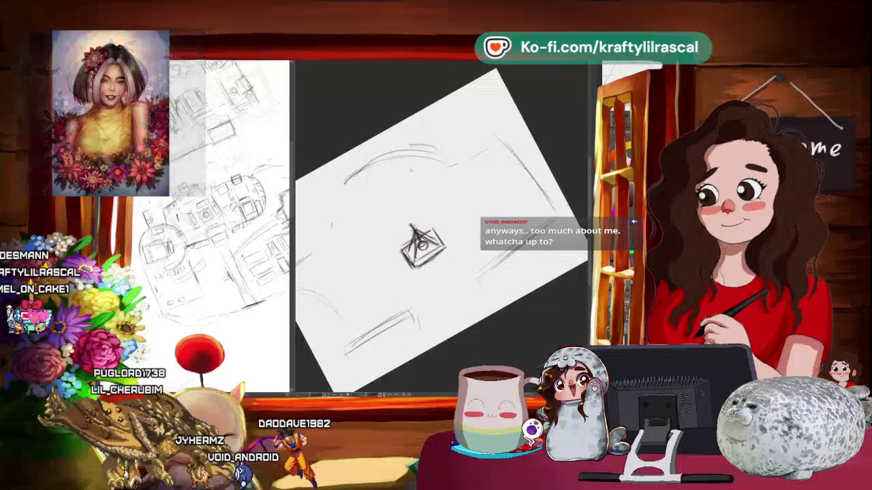
Step: Level the view, add a vertical stroke beside the fountain, then turn toward the top-right building
{"action": "scroll", "coordinate": [474, 61], "scroll_direction": "down", "scroll_amount": 1}
{"action": "scroll", "coordinate": [442, 231], "scroll_direction": "down", "scroll_amount": 3}
{"action": "scroll", "coordinate": [441, 231], "scroll_direction": "up", "scroll_amount": 3}
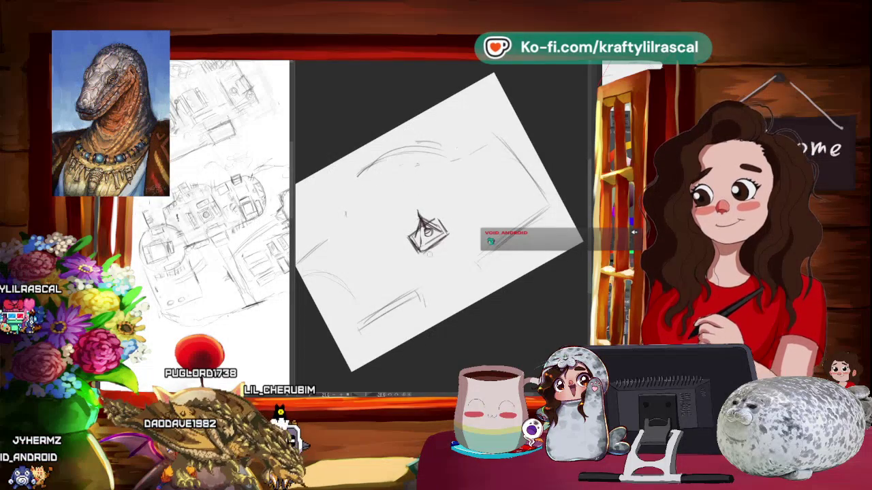
{"action": "mouse_move", "coordinate": [463, 204]}
{"action": "left_mouse_down"}
{"action": "mouse_move", "coordinate": [412, 365]}
{"action": "mouse_move", "coordinate": [418, 394]}
{"action": "left_mouse_up"}
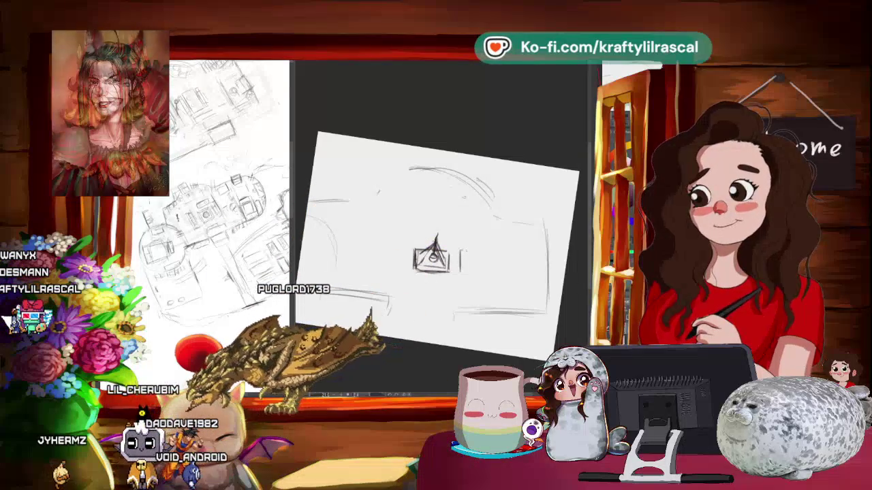
{"action": "left_click_drag", "start_coordinate": [469, 252], "coordinate": [469, 269]}
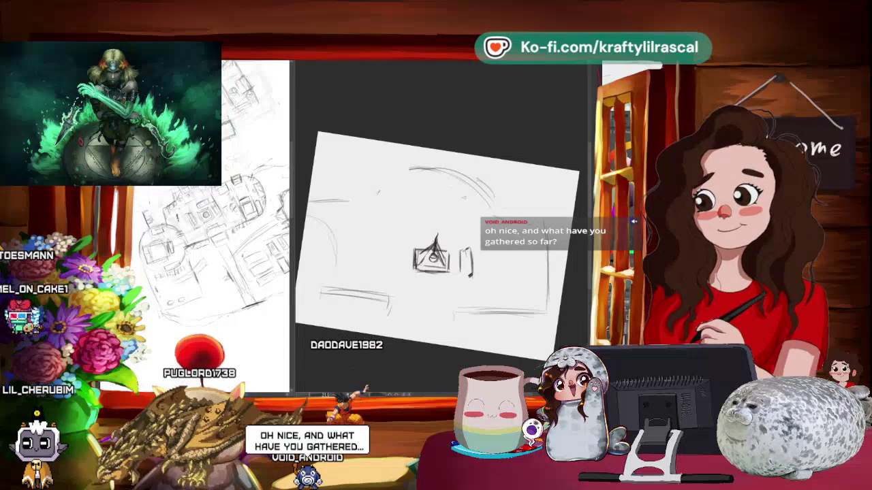
{"action": "key", "text": "4"}
{"action": "key", "text": "4"}
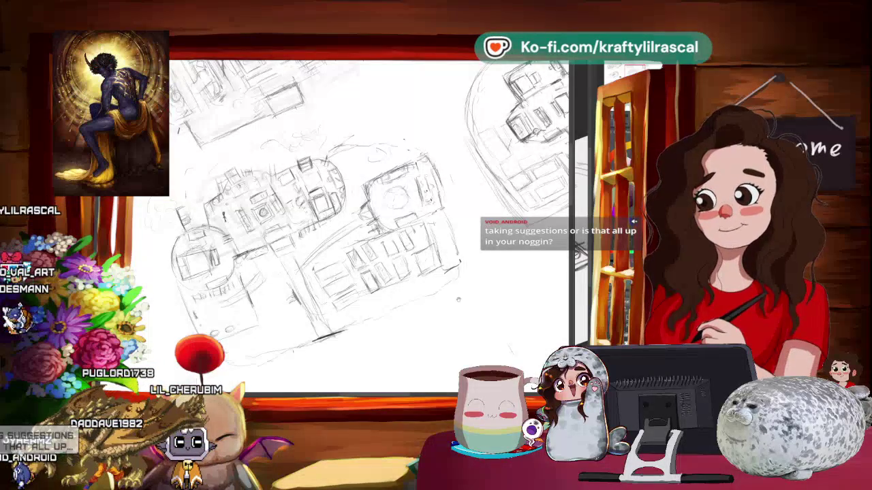
{"action": "mouse_move", "coordinate": [477, 293]}
{"action": "left_mouse_down"}
{"action": "mouse_move", "coordinate": [423, 299]}
{"action": "mouse_move", "coordinate": [470, 295]}
{"action": "mouse_move", "coordinate": [354, 275]}
{"action": "left_mouse_up"}
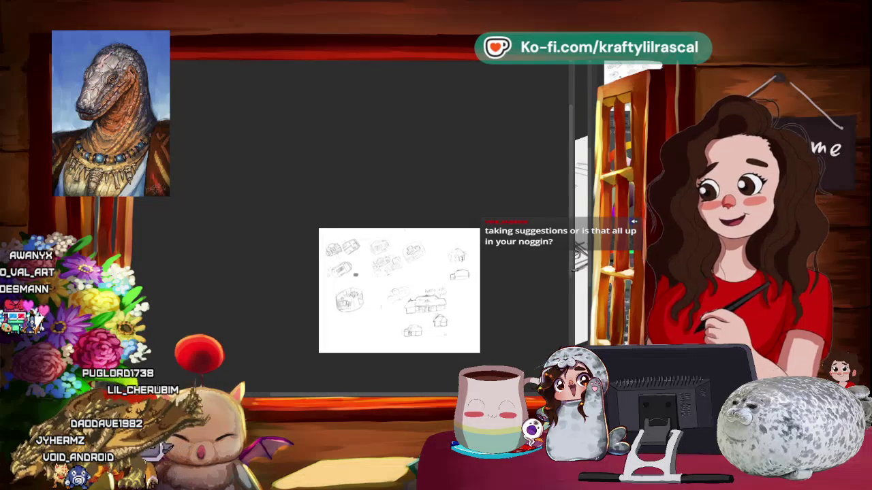
Step: Cycle through open documents to the upright room-interior sketch and zoom in
{"action": "key", "text": "ctrl+Tab"}
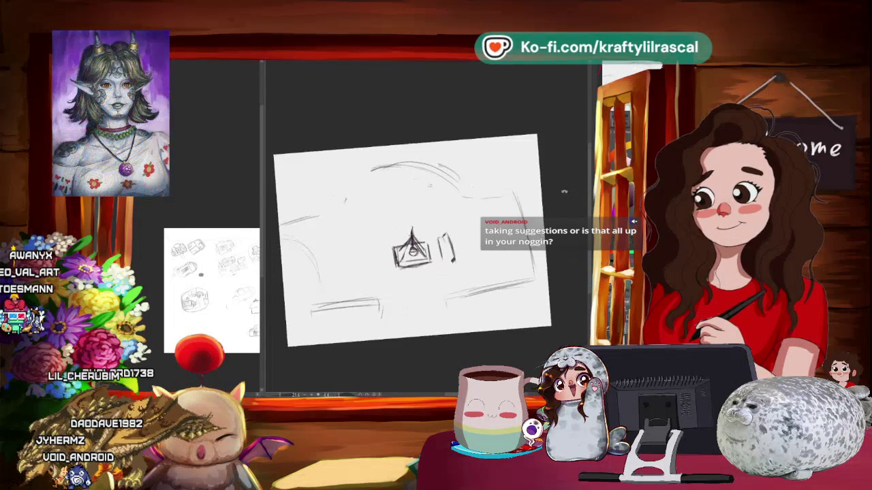
{"action": "key", "text": "ctrl+Tab"}
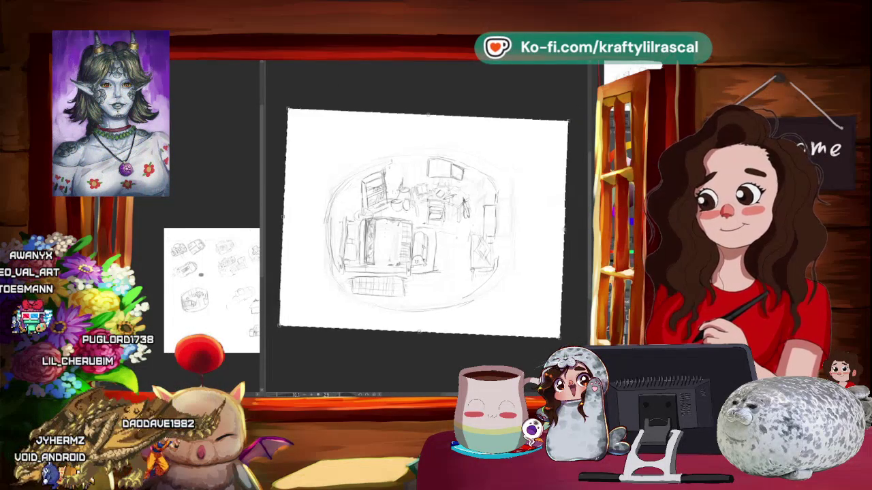
{"action": "scroll", "coordinate": [415, 211], "scroll_direction": "up", "scroll_amount": 2}
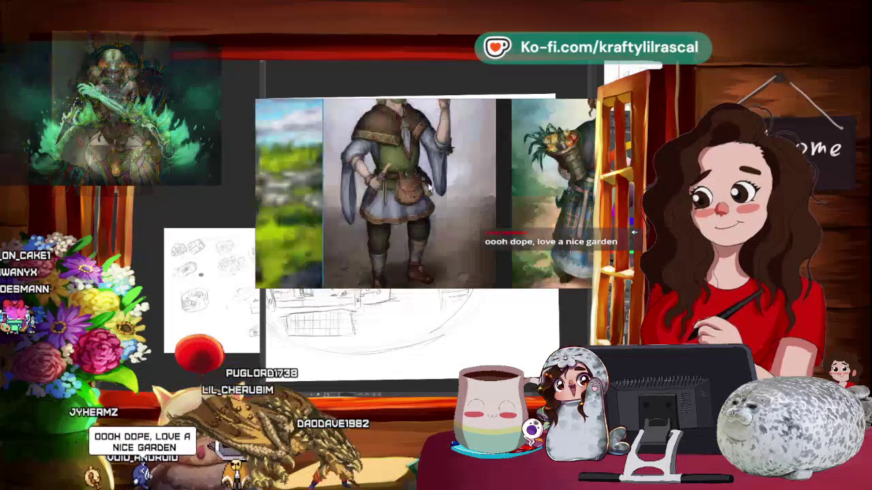
Step: Zoom into the character reference images in the reference viewer
{"action": "scroll", "coordinate": [427, 191], "scroll_direction": "up", "scroll_amount": 3}
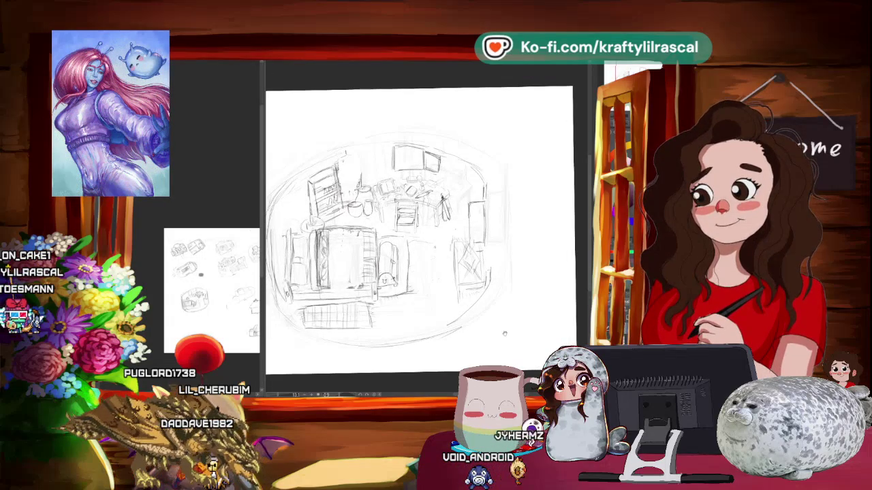
Step: Zoom in and back out on the room-interior sketch
{"action": "scroll", "coordinate": [413, 176], "scroll_direction": "up", "scroll_amount": 2}
{"action": "scroll", "coordinate": [413, 177], "scroll_direction": "up", "scroll_amount": 2}
{"action": "scroll", "coordinate": [426, 228], "scroll_direction": "up", "scroll_amount": 1}
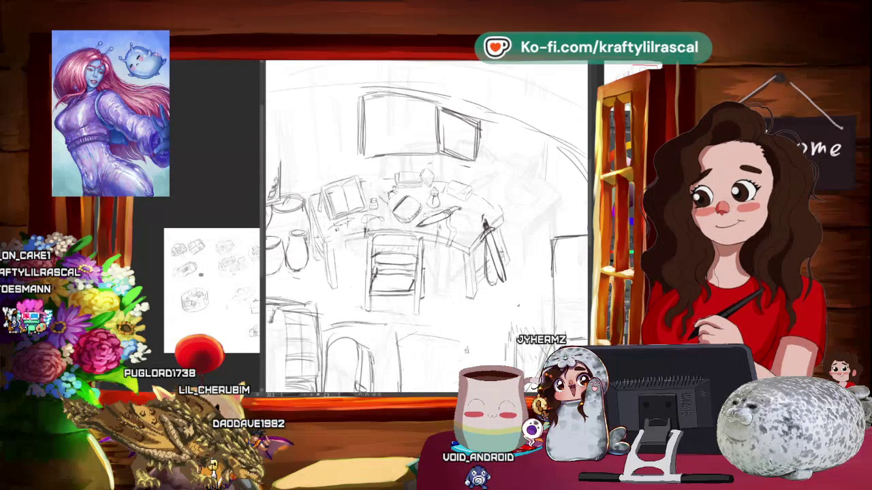
{"action": "scroll", "coordinate": [426, 228], "scroll_direction": "up", "scroll_amount": 1}
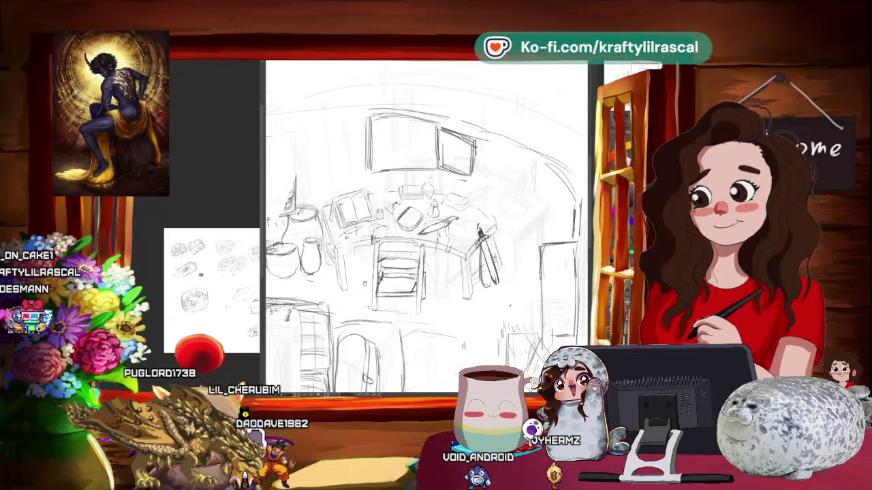
{"action": "scroll", "coordinate": [425, 224], "scroll_direction": "down", "scroll_amount": 2}
{"action": "scroll", "coordinate": [426, 225], "scroll_direction": "down", "scroll_amount": 2}
{"action": "scroll", "coordinate": [426, 224], "scroll_direction": "down", "scroll_amount": 2}
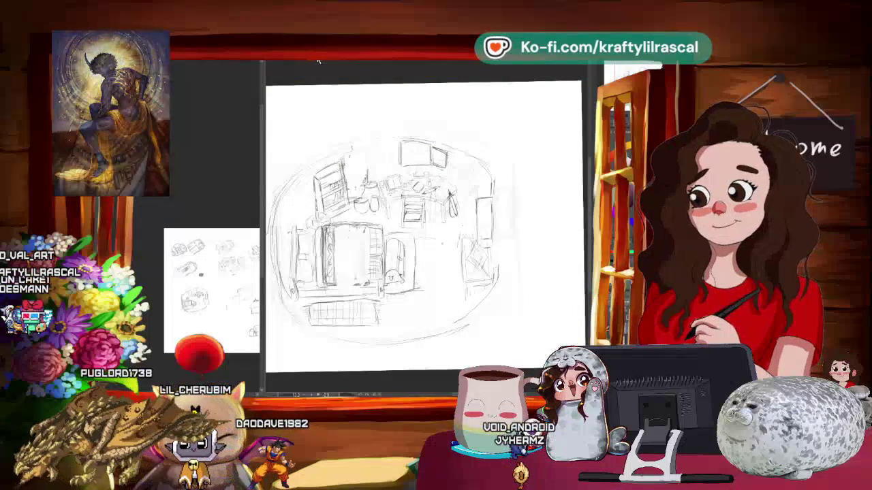
Step: Return to the town square sketch, dismiss the transform frame, and tilt the view clockwise
{"action": "key", "text": "ctrl+Tab"}
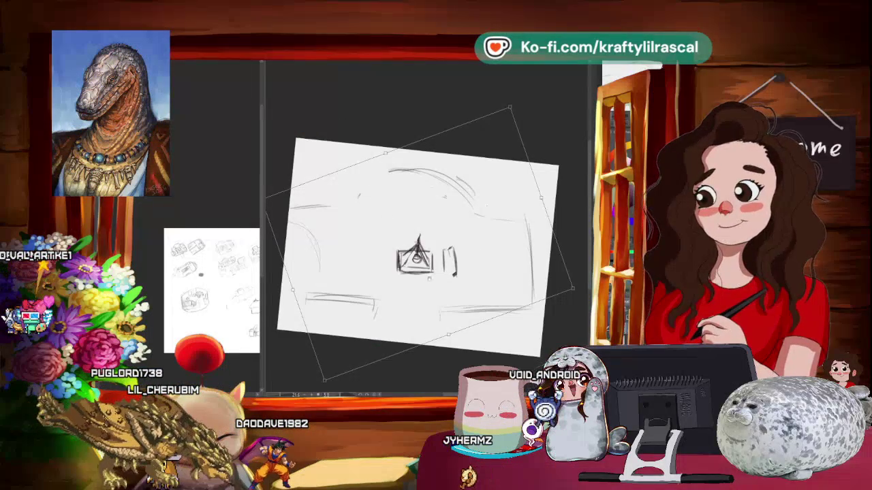
{"action": "key", "text": "Return"}
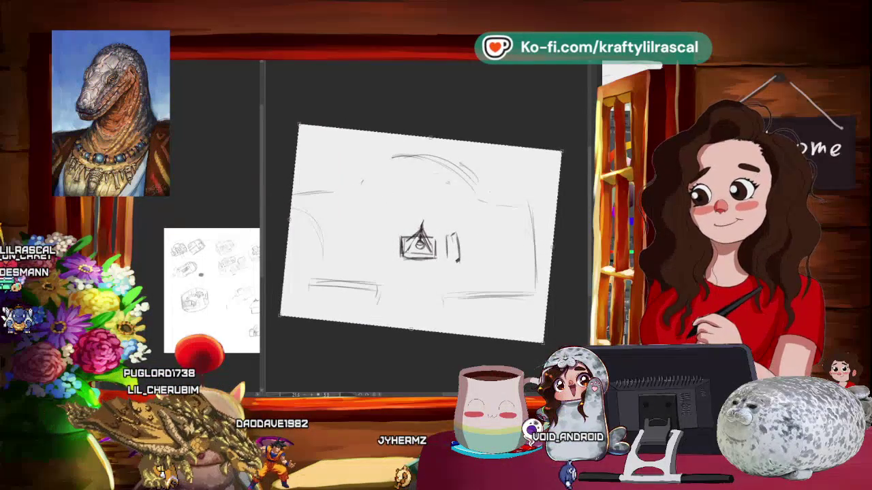
{"action": "scroll", "coordinate": [409, 218], "scroll_direction": "down", "scroll_amount": 2}
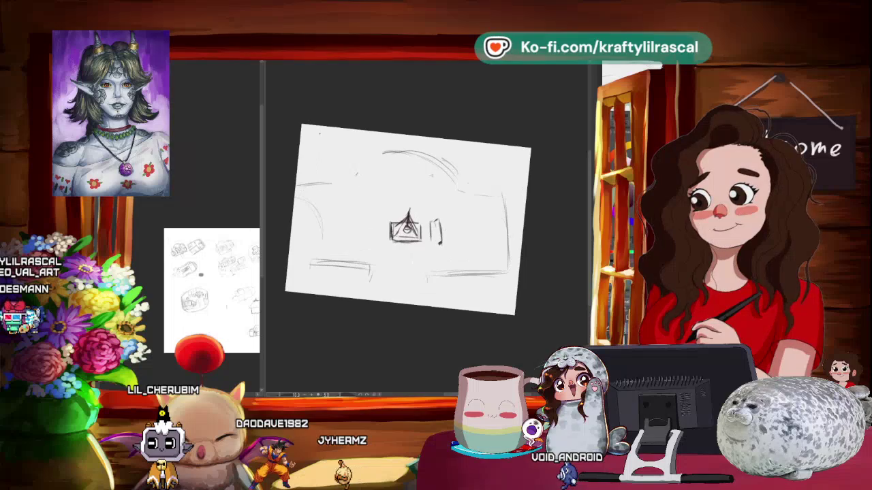
{"action": "left_click_drag", "start_coordinate": [361, 138], "coordinate": [360, 138]}
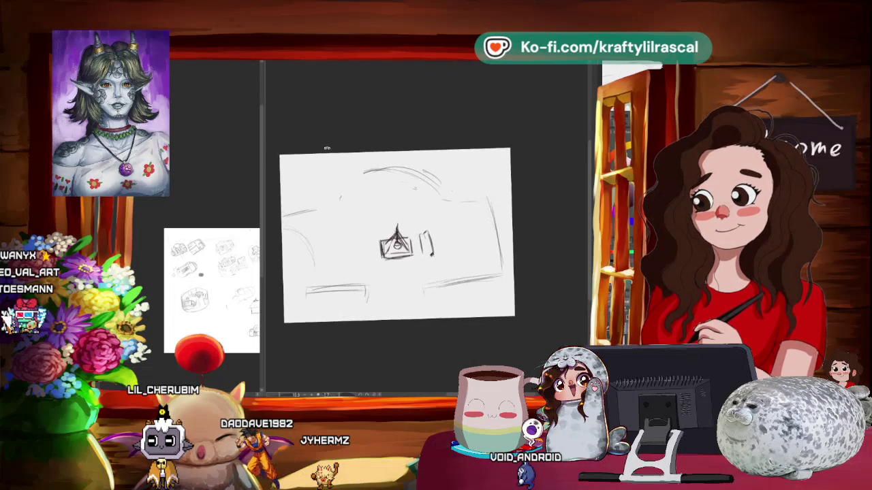
Step: Level the canvas view, zoom in around the fountain, then zoom out and tilt it counter-clockwise
{"action": "key", "text": "ctrl+at"}
{"action": "scroll", "coordinate": [405, 232], "scroll_direction": "up", "scroll_amount": 1}
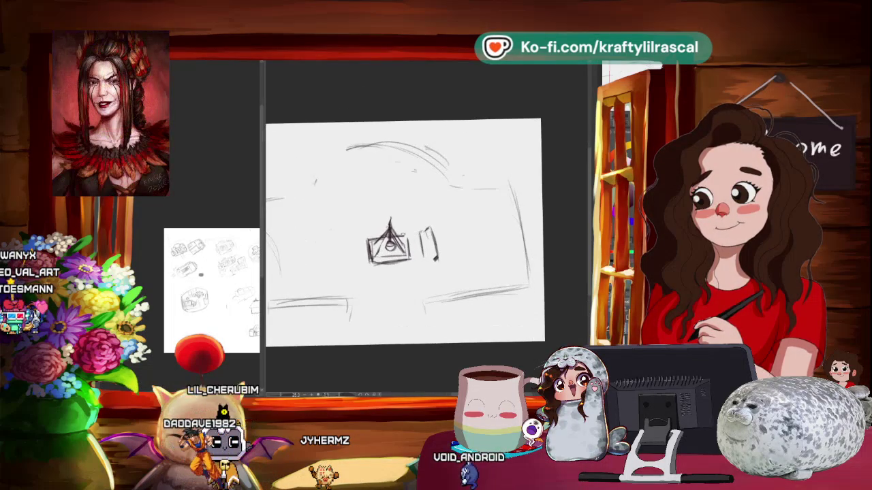
{"action": "scroll", "coordinate": [373, 199], "scroll_direction": "up", "scroll_amount": 1}
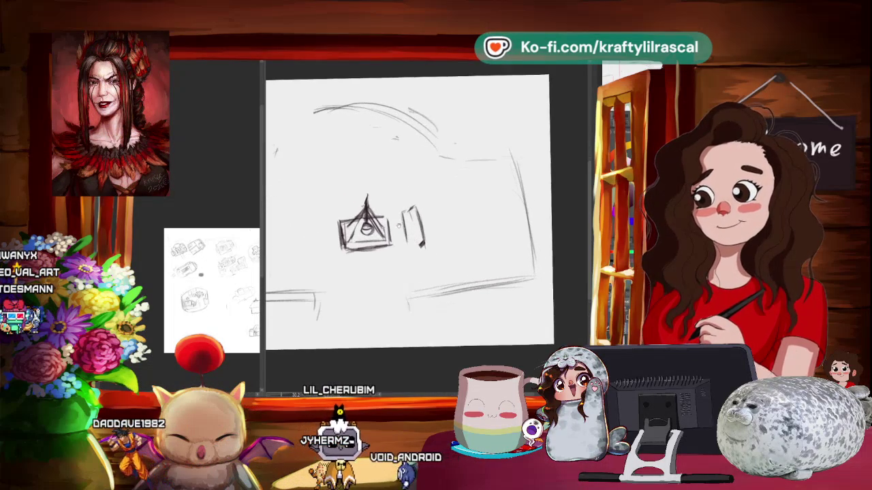
{"action": "scroll", "coordinate": [372, 199], "scroll_direction": "up", "scroll_amount": 1}
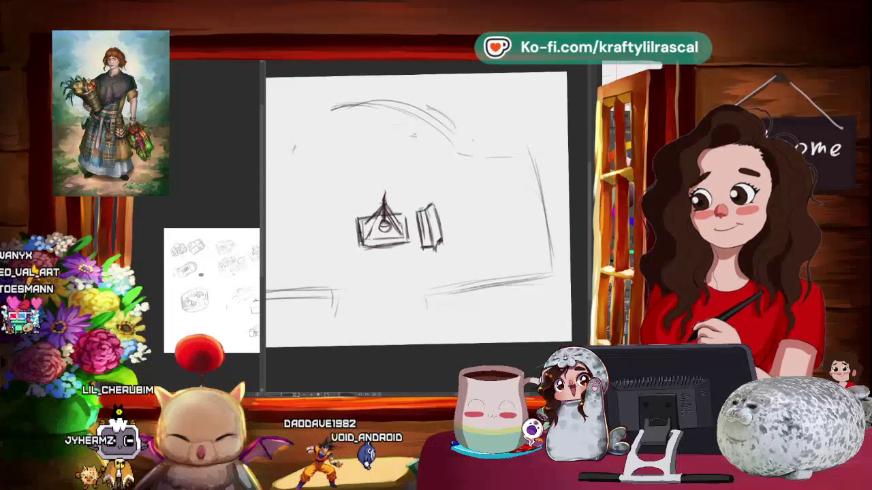
{"action": "key", "text": "ctrl+minus"}
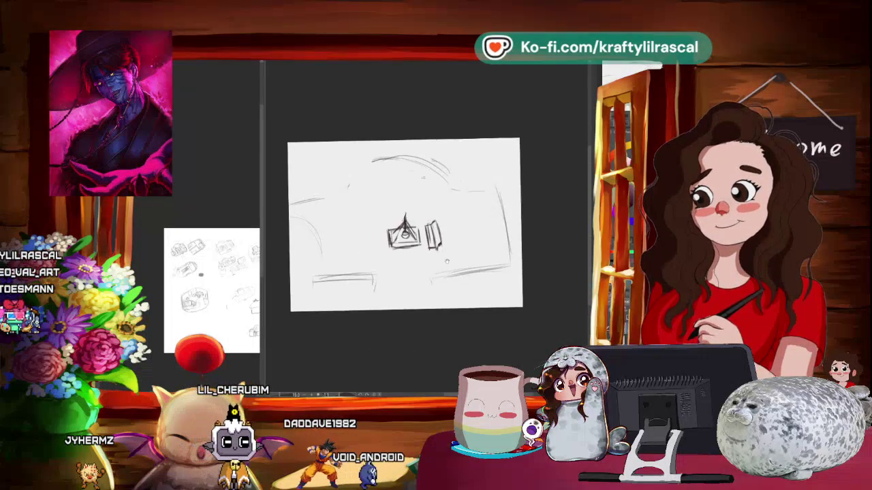
{"action": "left_click_drag", "start_coordinate": [403, 225], "coordinate": [436, 204]}
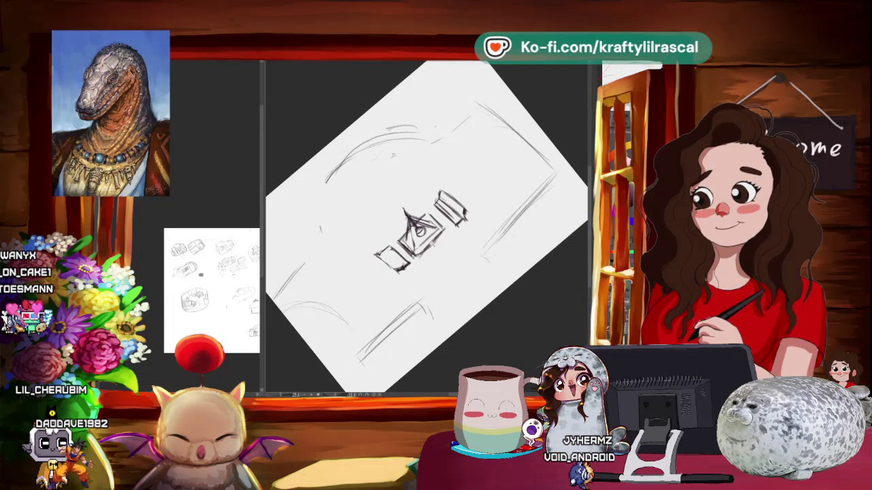
Step: Rotate the page view back toward level and rezoom on the block left of the fountain
{"action": "scroll", "coordinate": [327, 251], "scroll_direction": "down", "scroll_amount": 1}
{"action": "left_click_drag", "start_coordinate": [408, 232], "coordinate": [436, 204]}
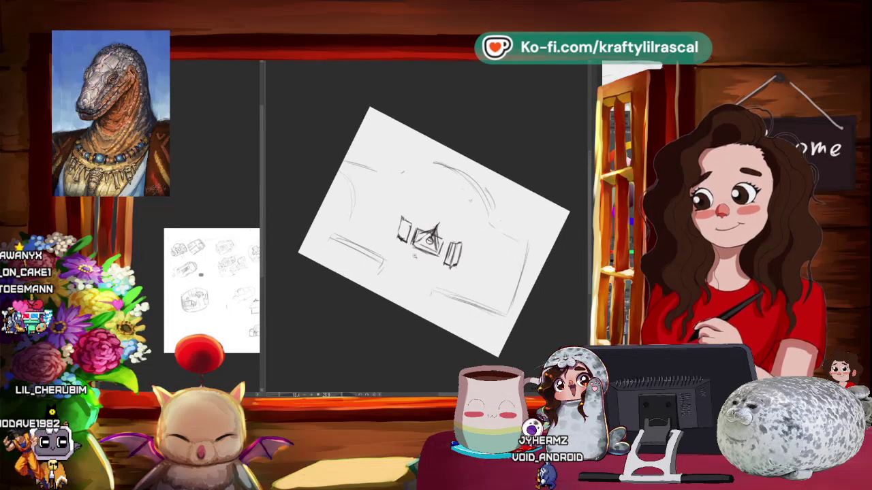
{"action": "scroll", "coordinate": [429, 225], "scroll_direction": "up", "scroll_amount": 1}
{"action": "scroll", "coordinate": [417, 258], "scroll_direction": "up", "scroll_amount": 1}
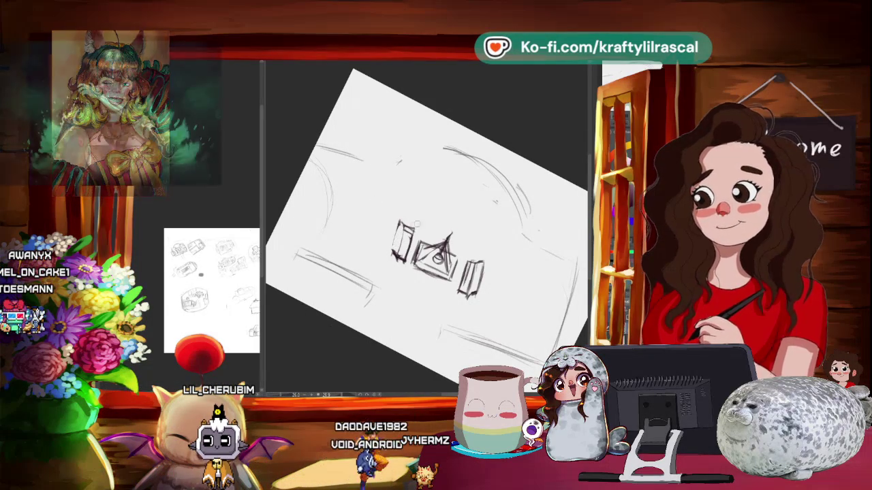
{"action": "scroll", "coordinate": [479, 140], "scroll_direction": "down", "scroll_amount": 3}
{"action": "mouse_move", "coordinate": [436, 224]}
{"action": "left_mouse_down"}
{"action": "mouse_move", "coordinate": [479, 141]}
{"action": "mouse_move", "coordinate": [449, 170]}
{"action": "left_mouse_up"}
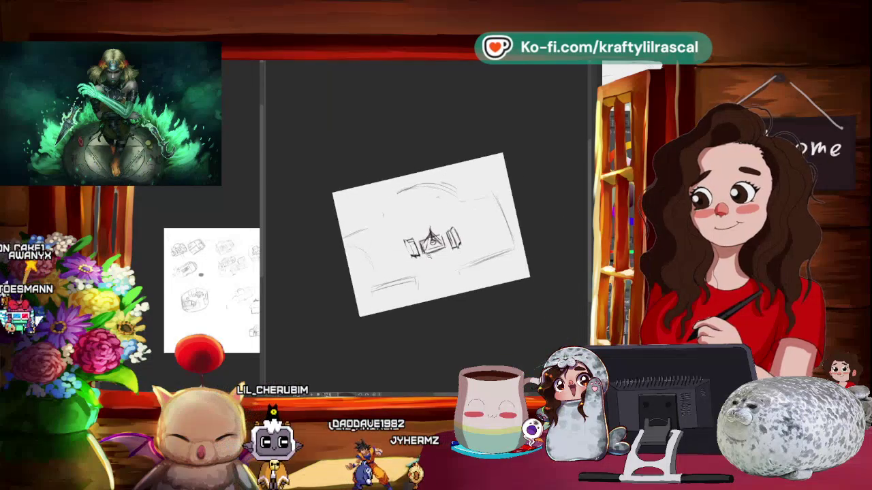
{"action": "scroll", "coordinate": [436, 224], "scroll_direction": "up", "scroll_amount": 2}
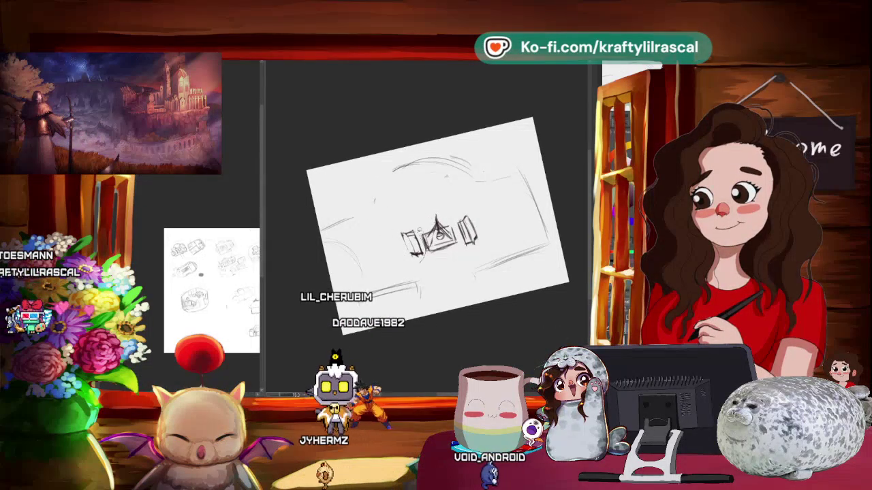
Step: Transform the left block slightly up and left, then widen the reference sketch panel
{"action": "key", "text": "ctrl+t"}
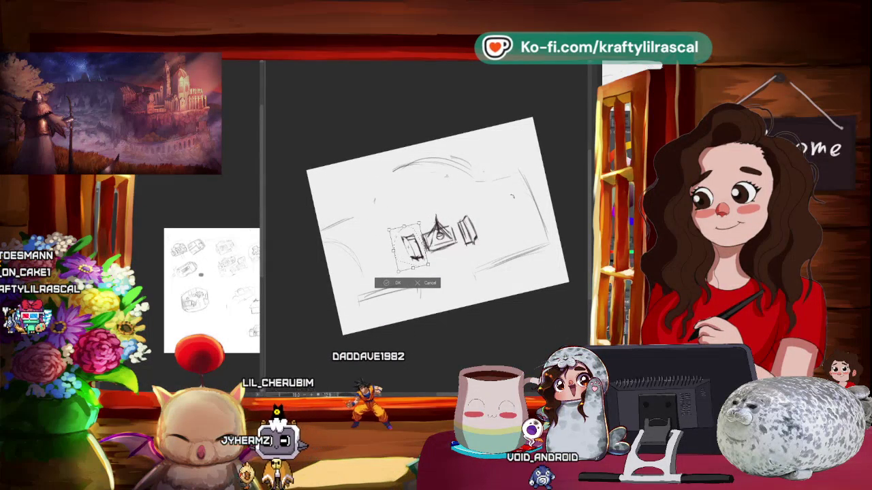
{"action": "left_click_drag", "start_coordinate": [409, 248], "coordinate": [407, 246]}
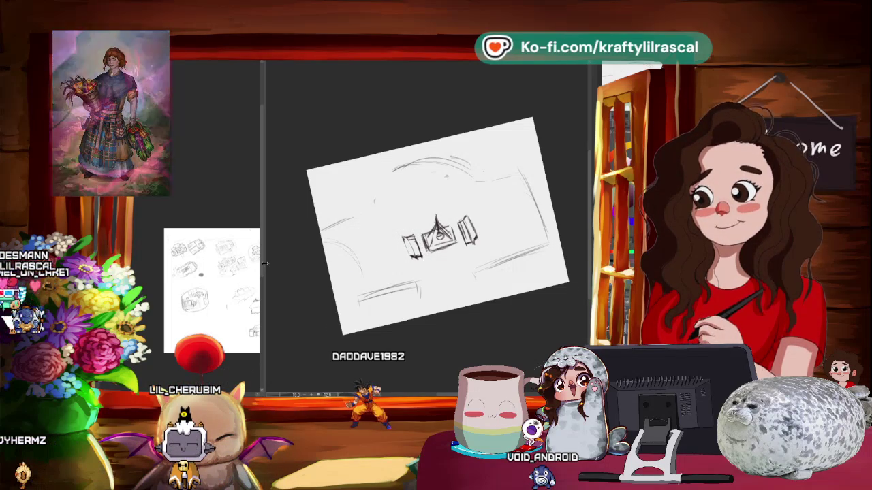
{"action": "left_click_drag", "start_coordinate": [262, 241], "coordinate": [377, 241]}
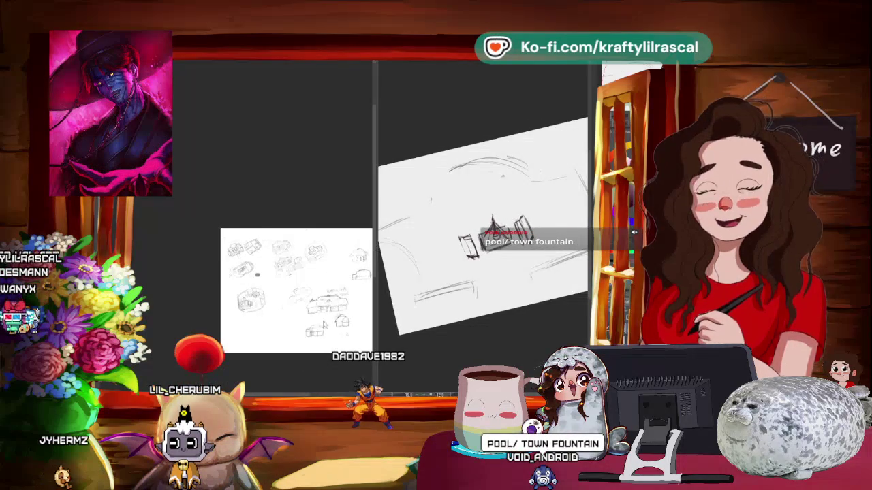
Step: Zoom the reference pane in and out, then narrow it to widen the canvas
{"action": "scroll", "coordinate": [354, 313], "scroll_direction": "up", "scroll_amount": 1}
{"action": "scroll", "coordinate": [354, 313], "scroll_direction": "up", "scroll_amount": 1}
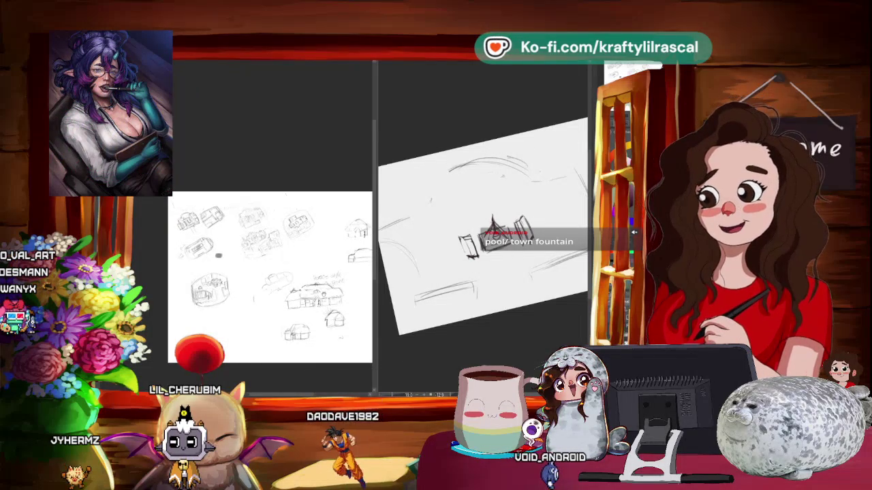
{"action": "scroll", "coordinate": [354, 314], "scroll_direction": "up", "scroll_amount": 2}
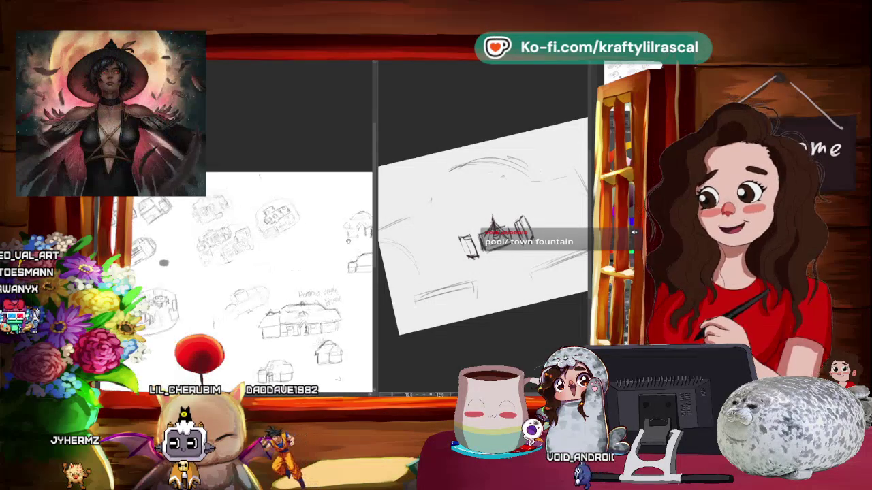
{"action": "scroll", "coordinate": [286, 272], "scroll_direction": "down", "scroll_amount": 1}
{"action": "scroll", "coordinate": [286, 272], "scroll_direction": "down", "scroll_amount": 1}
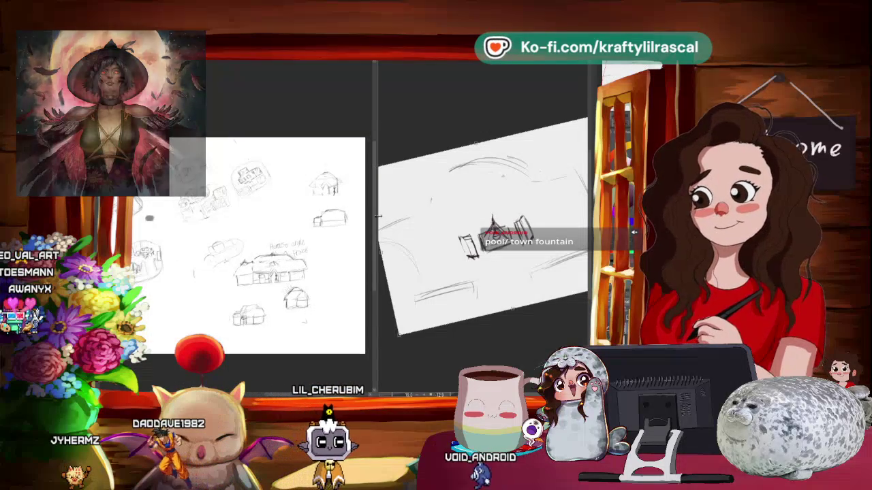
{"action": "left_click_drag", "start_coordinate": [373, 231], "coordinate": [288, 231]}
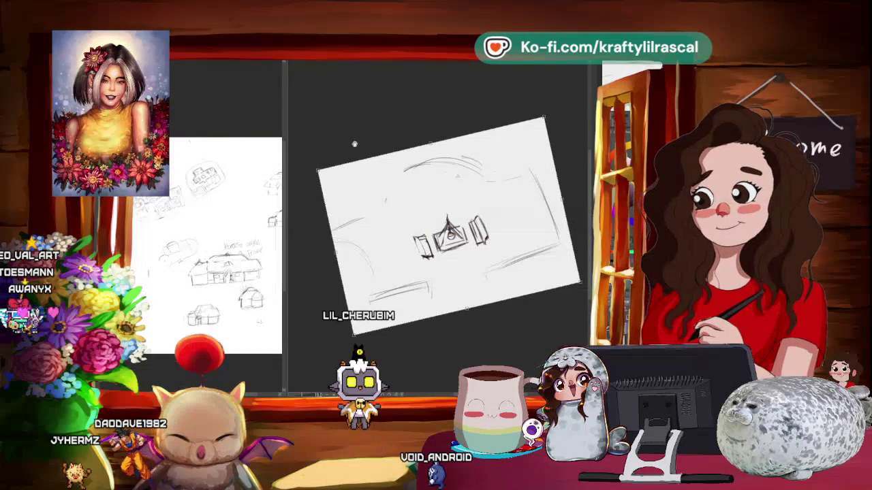
Step: Level the tilted canvas and resize the reference pane to frame the detailed house sketch
{"action": "mouse_move", "coordinate": [421, 184]}
{"action": "left_mouse_down"}
{"action": "mouse_move", "coordinate": [356, 191]}
{"action": "mouse_move", "coordinate": [373, 219]}
{"action": "left_mouse_up"}
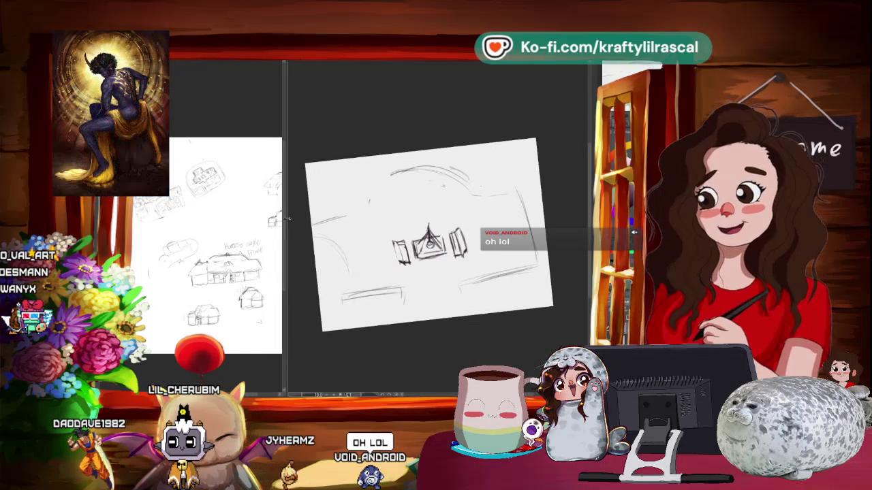
{"action": "left_click_drag", "start_coordinate": [288, 218], "coordinate": [365, 219]}
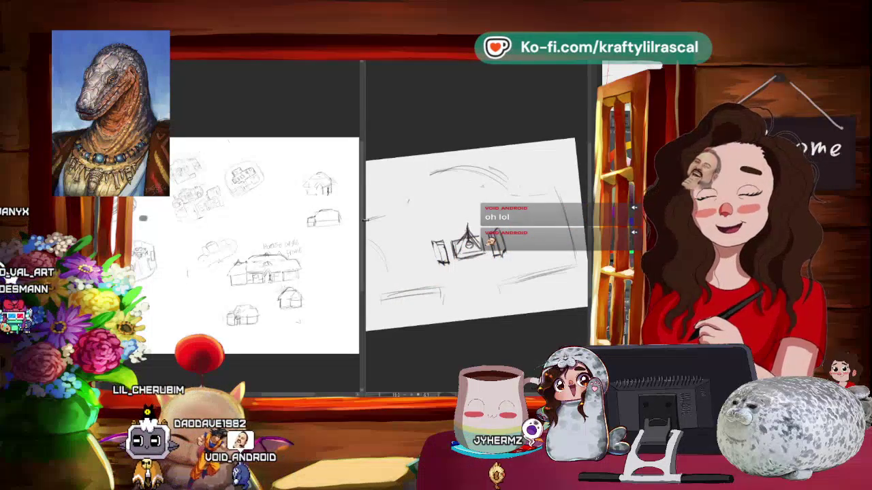
{"action": "left_click_drag", "start_coordinate": [363, 219], "coordinate": [326, 236]}
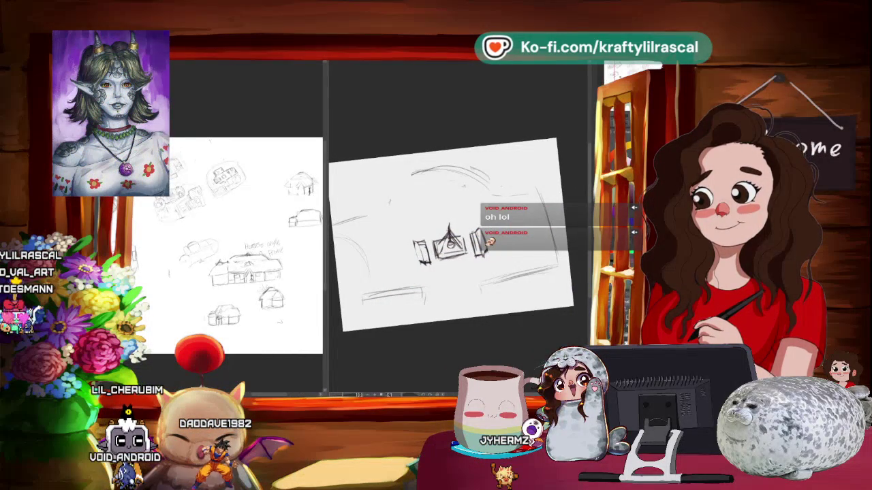
{"action": "scroll", "coordinate": [245, 225], "scroll_direction": "up", "scroll_amount": 5}
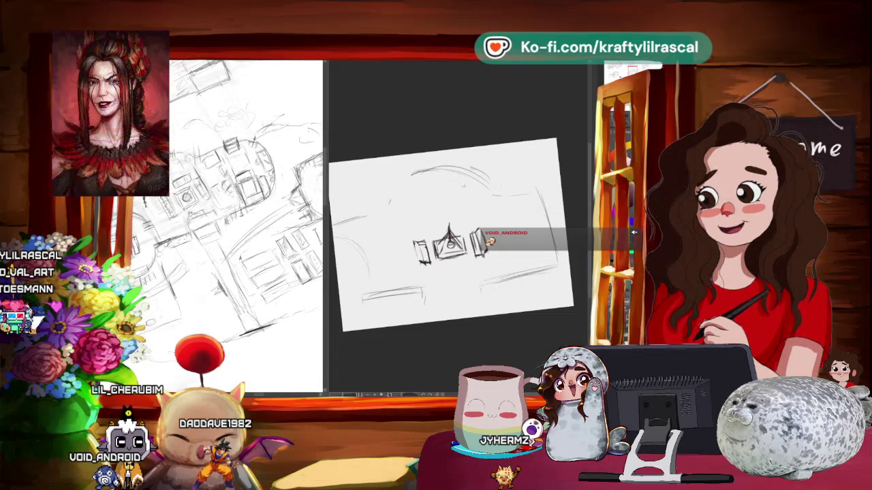
Step: Zoom in and tilt the view counter-clockwise, then reframe the fountain with a slight clockwise turn
{"action": "scroll", "coordinate": [245, 224], "scroll_direction": "up", "scroll_amount": 3}
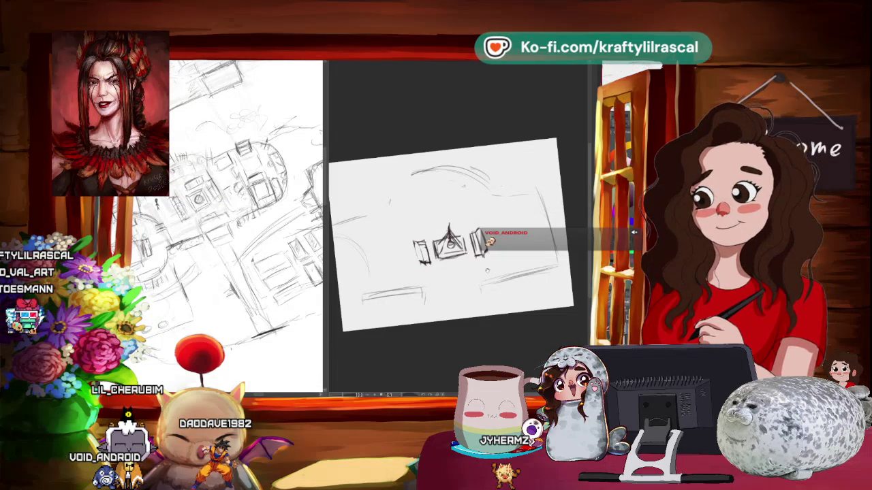
{"action": "scroll", "coordinate": [489, 223], "scroll_direction": "up", "scroll_amount": 2}
{"action": "key", "text": "minus"}
{"action": "key", "text": "minus"}
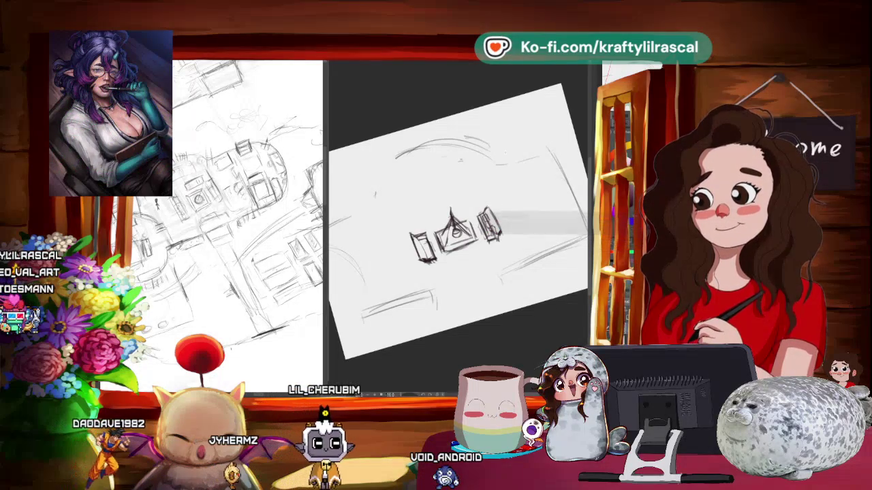
{"action": "key", "text": "ctrl+minus"}
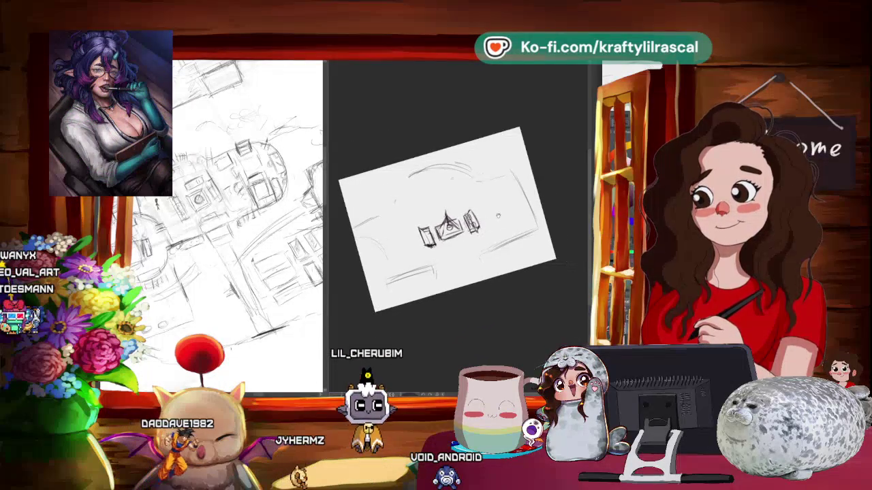
{"action": "key", "text": "ctrl+plus"}
{"action": "key", "text": "asciicircum"}
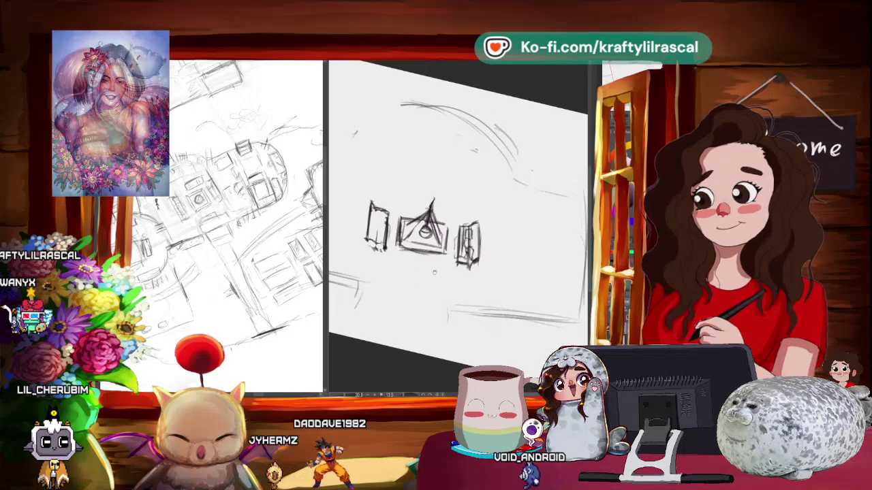
Step: Rotate the view about 45° counter-clockwise, then move aside and close the character reference images
{"action": "key", "text": "minus"}
{"action": "key", "text": "minus"}
{"action": "key", "text": "minus"}
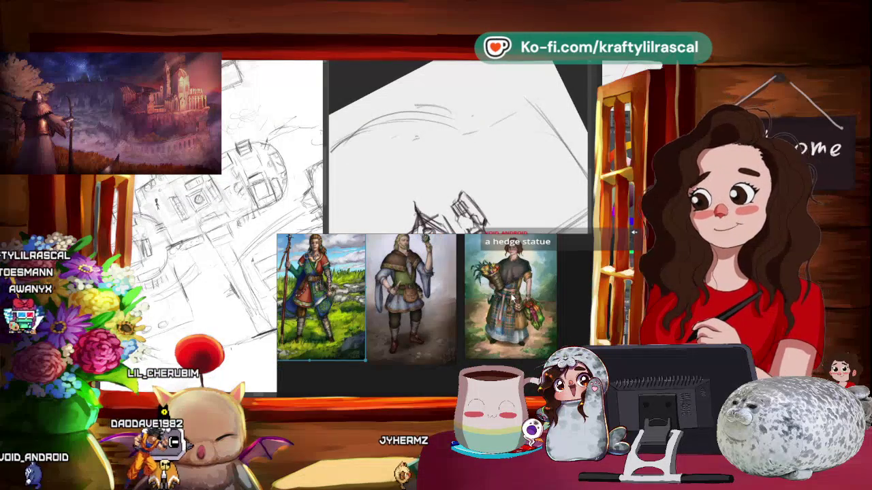
{"action": "left_click_drag", "start_coordinate": [512, 299], "coordinate": [495, 256]}
{"action": "left_click", "coordinate": [480, 279]}
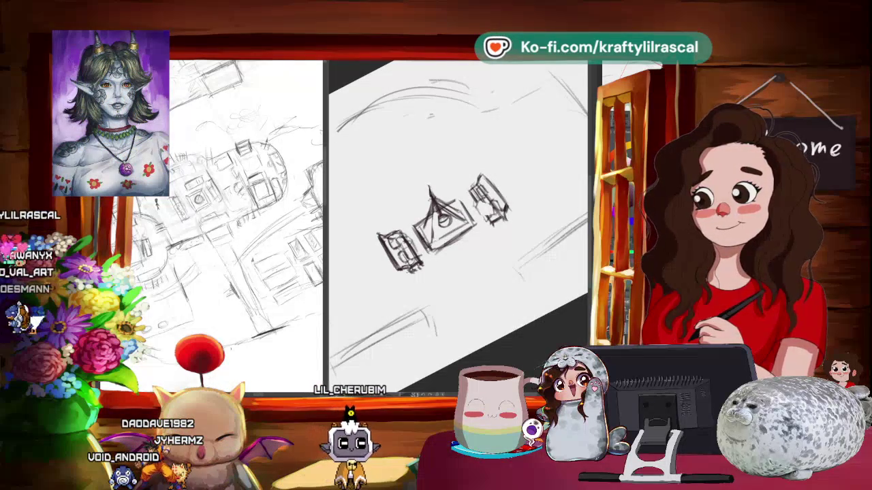
Step: Rotate and zoom the view, adding a short pencil stroke near the fountain
{"action": "left_click_drag", "start_coordinate": [501, 237], "coordinate": [495, 274]}
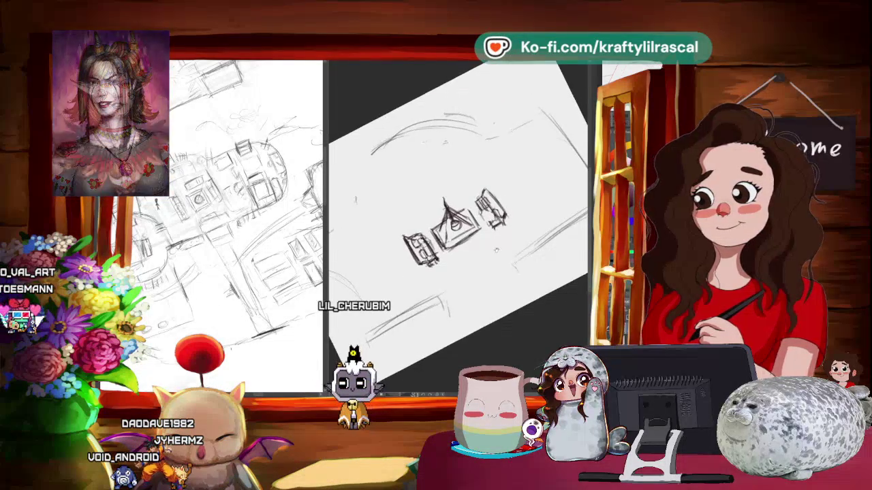
{"action": "scroll", "coordinate": [495, 273], "scroll_direction": "up", "scroll_amount": 1}
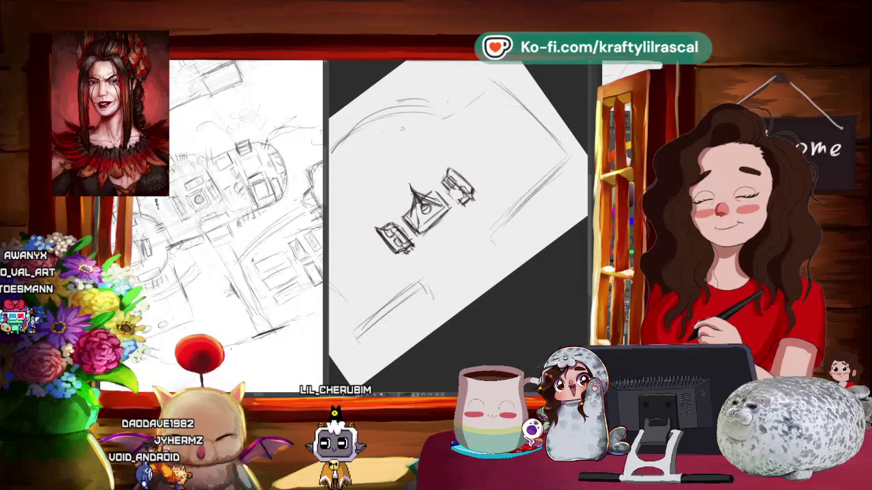
{"action": "left_click_drag", "start_coordinate": [448, 269], "coordinate": [455, 278]}
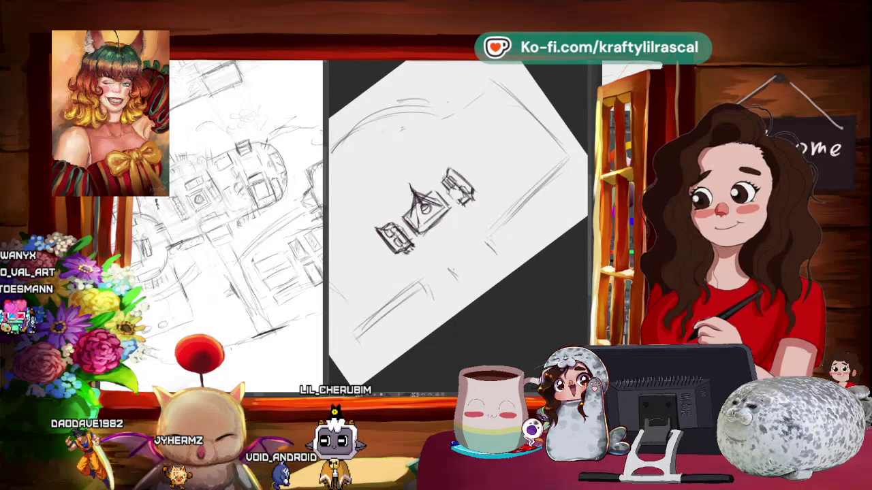
{"action": "scroll", "coordinate": [437, 255], "scroll_direction": "down", "scroll_amount": 5}
{"action": "scroll", "coordinate": [501, 250], "scroll_direction": "up", "scroll_amount": 2}
{"action": "scroll", "coordinate": [501, 250], "scroll_direction": "up", "scroll_amount": 2}
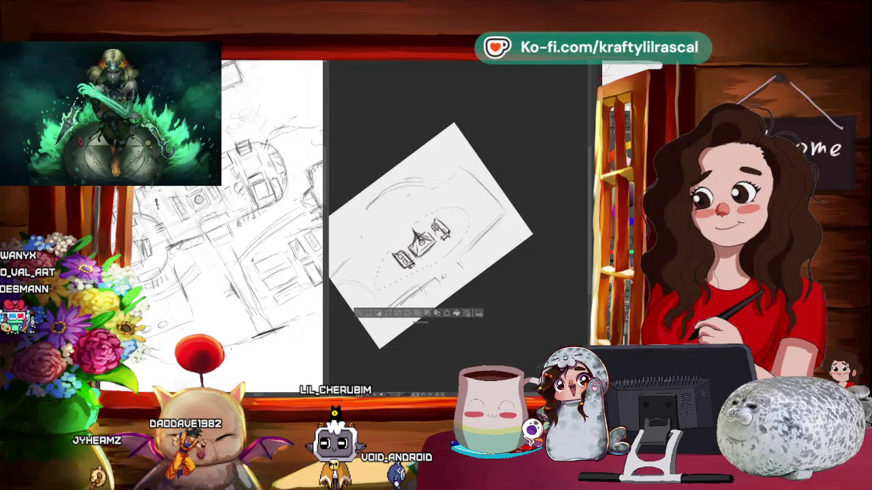
Step: Transform the fountain group a few pixels down and left and commit it
{"action": "left_click", "coordinate": [448, 313]}
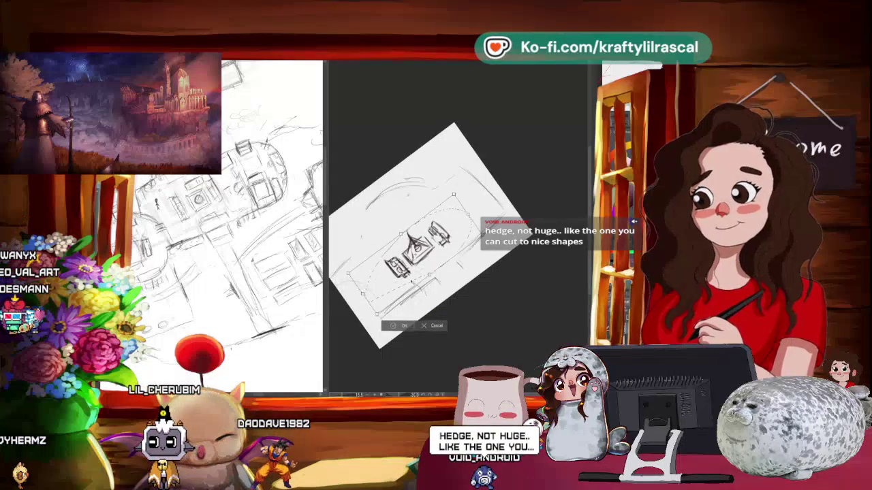
{"action": "left_click_drag", "start_coordinate": [417, 272], "coordinate": [411, 279]}
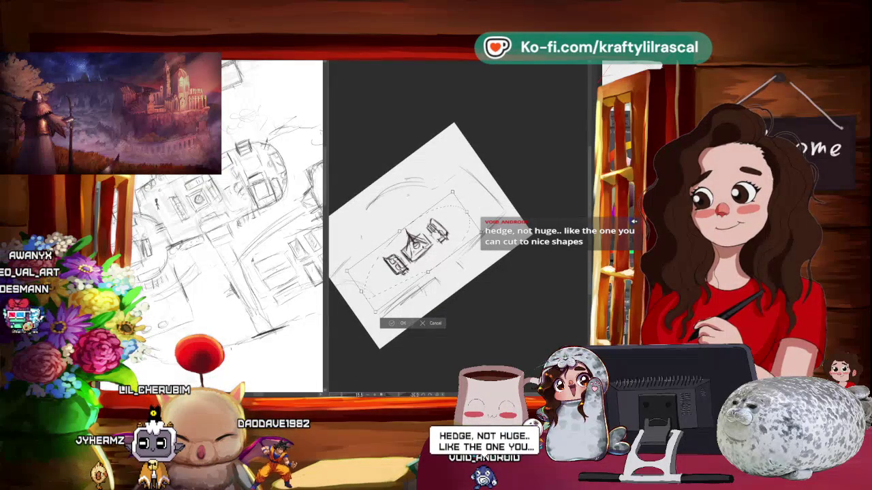
{"action": "left_click_drag", "start_coordinate": [414, 240], "coordinate": [411, 240]}
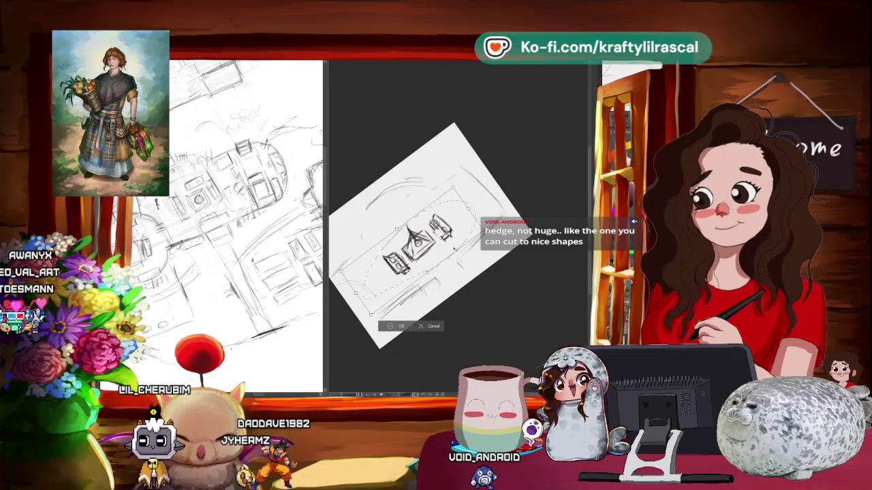
{"action": "left_click_drag", "start_coordinate": [411, 241], "coordinate": [413, 241]}
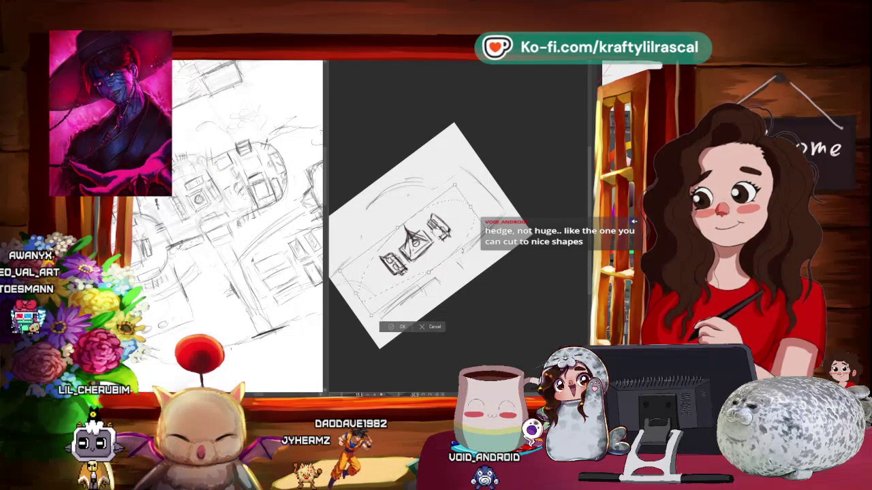
{"action": "left_click_drag", "start_coordinate": [412, 241], "coordinate": [415, 244]}
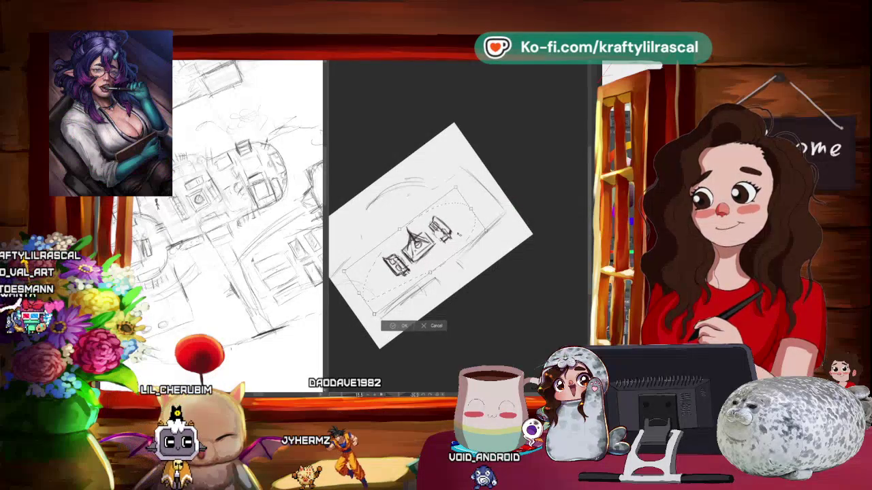
{"action": "left_click", "coordinate": [398, 327]}
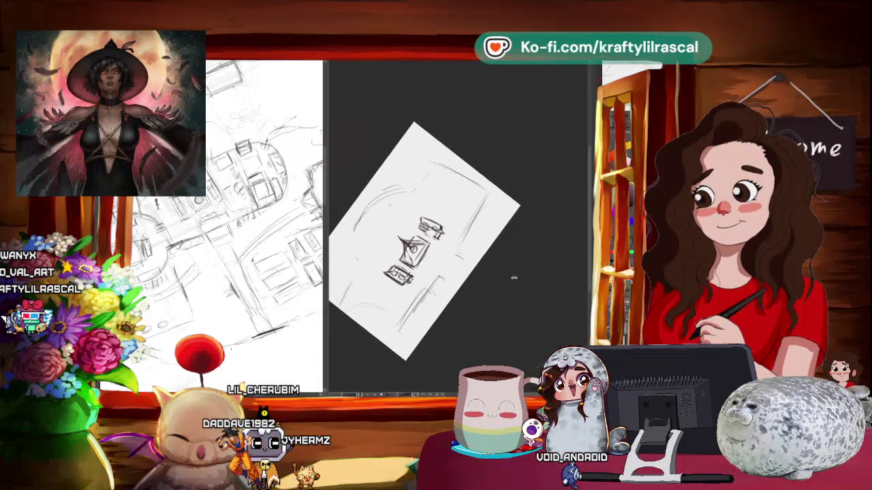
Step: Pan the page down-left and rotate the canvas view about 90° clockwise
{"action": "left_click_drag", "start_coordinate": [514, 275], "coordinate": [465, 313]}
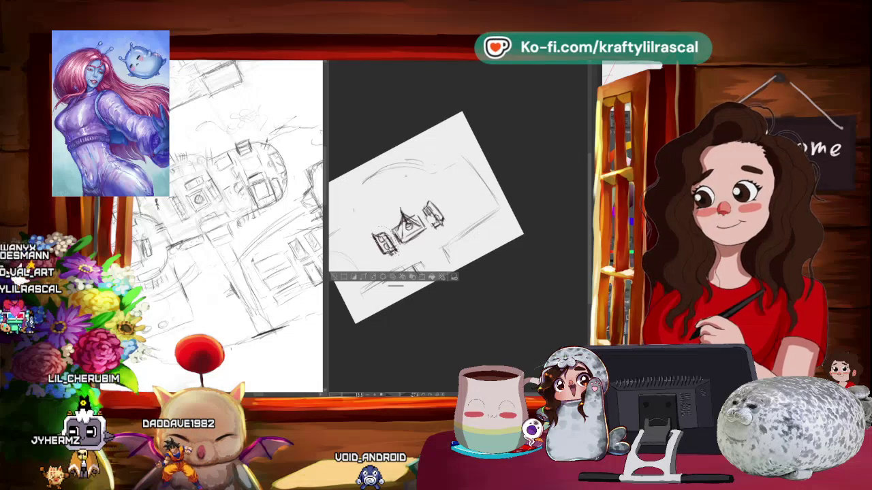
{"action": "mouse_move", "coordinate": [532, 235]}
{"action": "left_mouse_down"}
{"action": "mouse_move", "coordinate": [493, 275]}
{"action": "mouse_move", "coordinate": [512, 295]}
{"action": "mouse_move", "coordinate": [484, 263]}
{"action": "mouse_move", "coordinate": [457, 272]}
{"action": "left_mouse_up"}
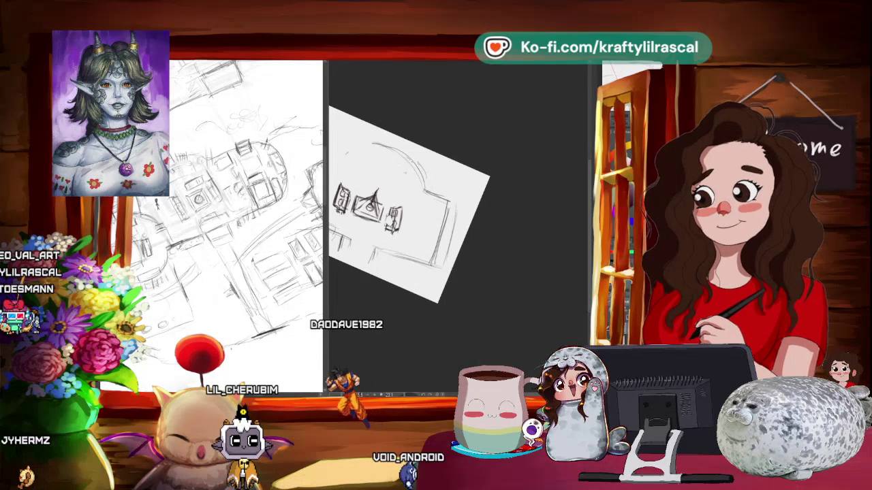
{"action": "mouse_move", "coordinate": [476, 177]}
{"action": "left_mouse_down"}
{"action": "mouse_move", "coordinate": [509, 213]}
{"action": "mouse_move", "coordinate": [481, 242]}
{"action": "left_mouse_up"}
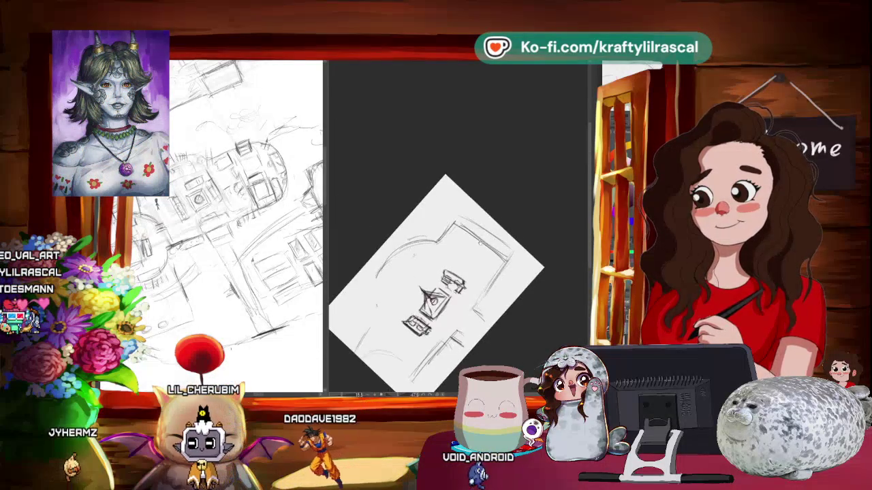
{"action": "left_click_drag", "start_coordinate": [436, 283], "coordinate": [439, 222]}
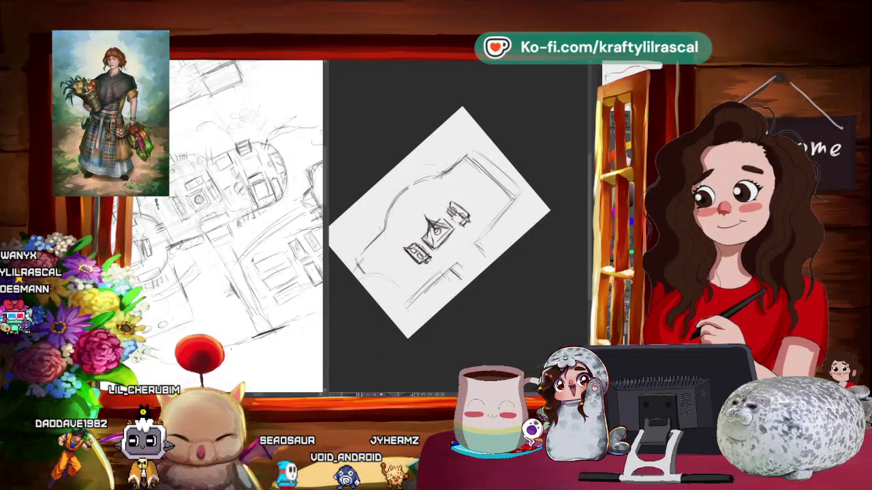
{"action": "key", "text": "asciicircum"}
{"action": "scroll", "coordinate": [477, 279], "scroll_direction": "down", "scroll_amount": 1}
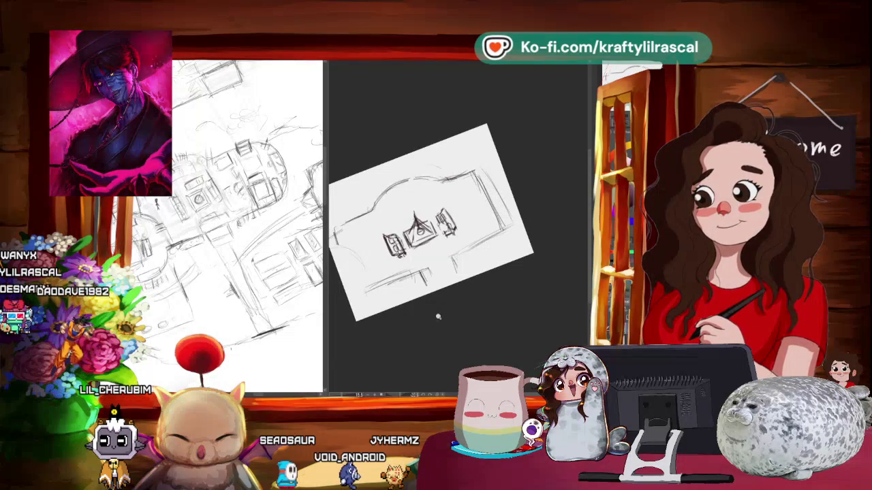
{"action": "scroll", "coordinate": [432, 314], "scroll_direction": "up", "scroll_amount": 2}
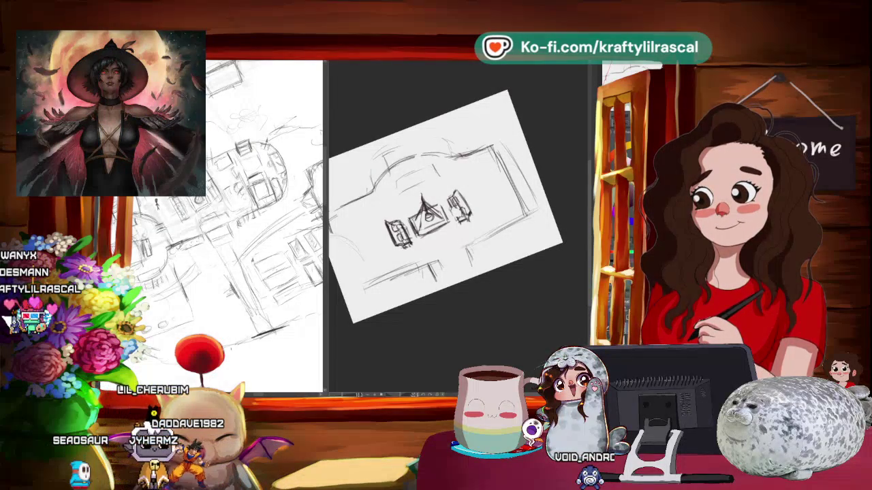
{"action": "key", "text": "^"}
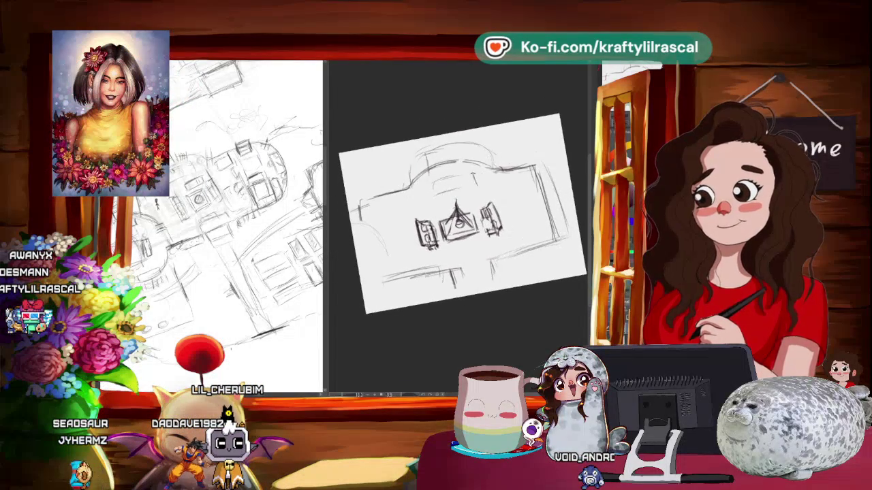
{"action": "key", "text": "^"}
{"action": "key", "text": "^"}
{"action": "key", "text": "^"}
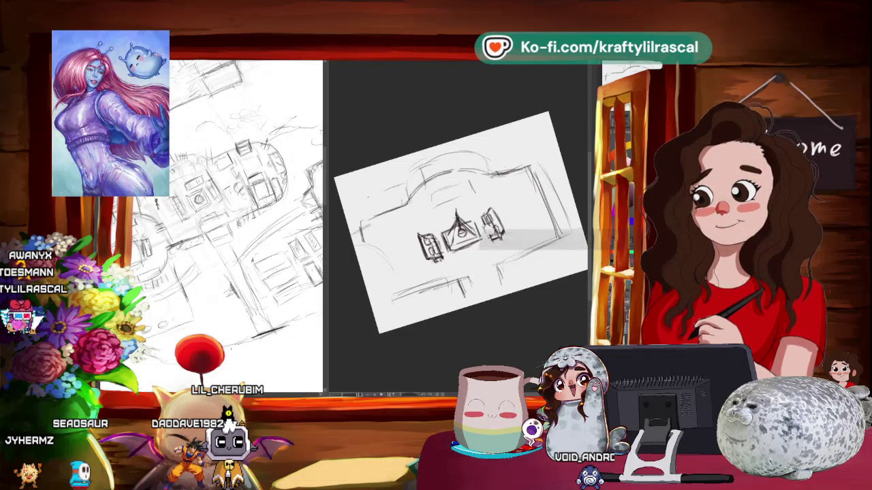
{"action": "left_click_drag", "start_coordinate": [460, 224], "coordinate": [456, 238]}
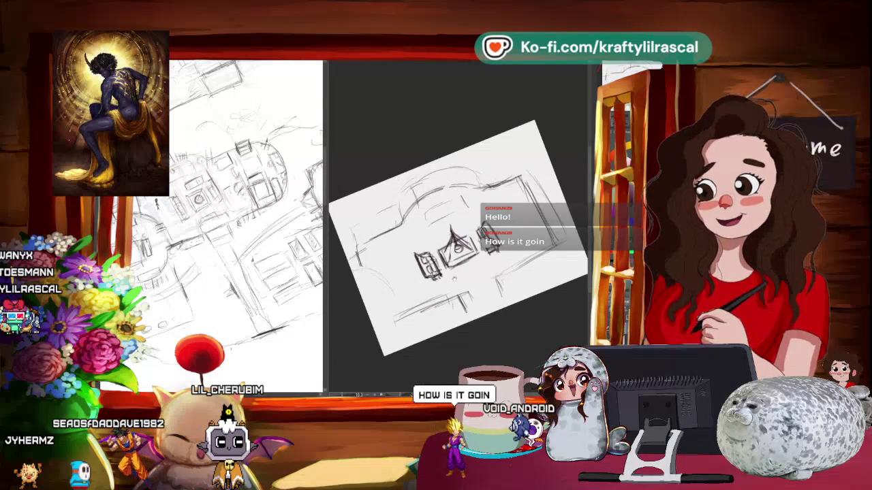
{"action": "mouse_move", "coordinate": [456, 238]}
{"action": "left_mouse_down"}
{"action": "mouse_move", "coordinate": [446, 228]}
{"action": "mouse_move", "coordinate": [456, 222]}
{"action": "mouse_move", "coordinate": [453, 231]}
{"action": "left_mouse_up"}
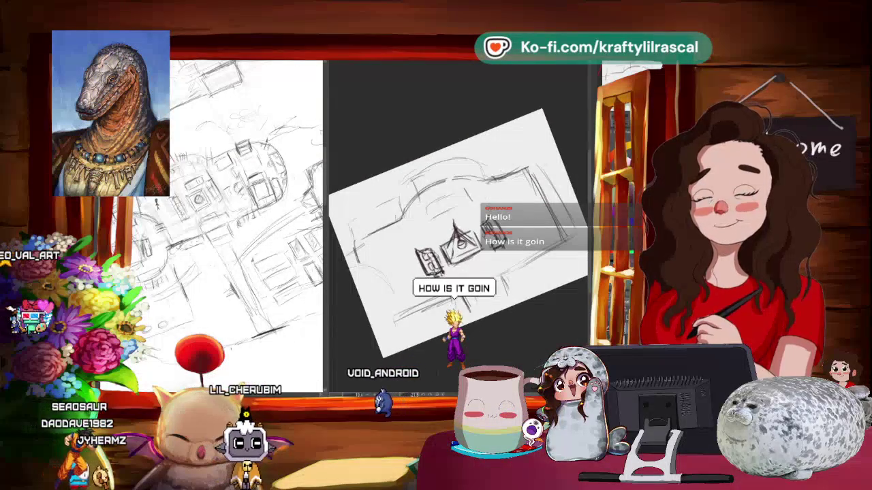
{"action": "left_click_drag", "start_coordinate": [477, 180], "coordinate": [504, 162]}
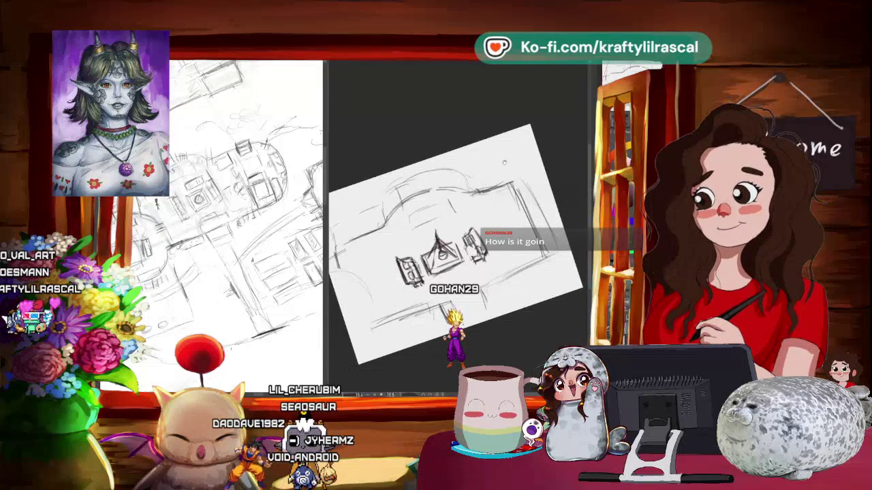
{"action": "mouse_move", "coordinate": [465, 212]}
{"action": "left_mouse_down"}
{"action": "mouse_move", "coordinate": [497, 178]}
{"action": "mouse_move", "coordinate": [487, 174]}
{"action": "left_mouse_up"}
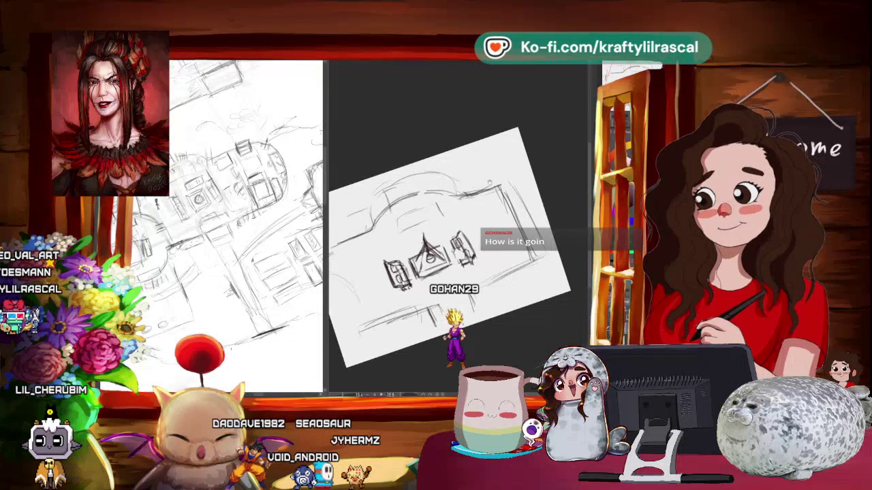
{"action": "mouse_move", "coordinate": [468, 218]}
{"action": "left_mouse_down"}
{"action": "mouse_move", "coordinate": [442, 220]}
{"action": "mouse_move", "coordinate": [327, 185]}
{"action": "mouse_move", "coordinate": [376, 182]}
{"action": "left_mouse_up"}
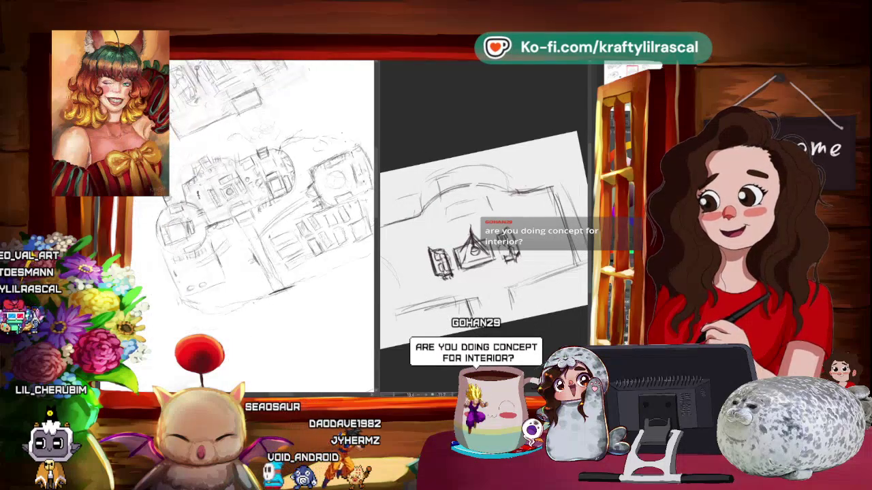
Step: Briefly bring up the character reference images with Alt+Tab, then hide them again
{"action": "key", "text": "alt+Tab"}
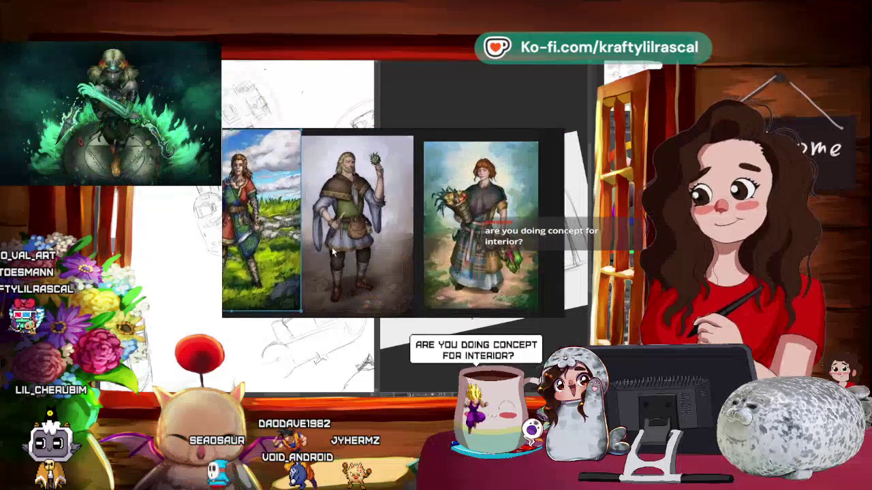
{"action": "scroll", "coordinate": [441, 242], "scroll_direction": "down", "scroll_amount": 2}
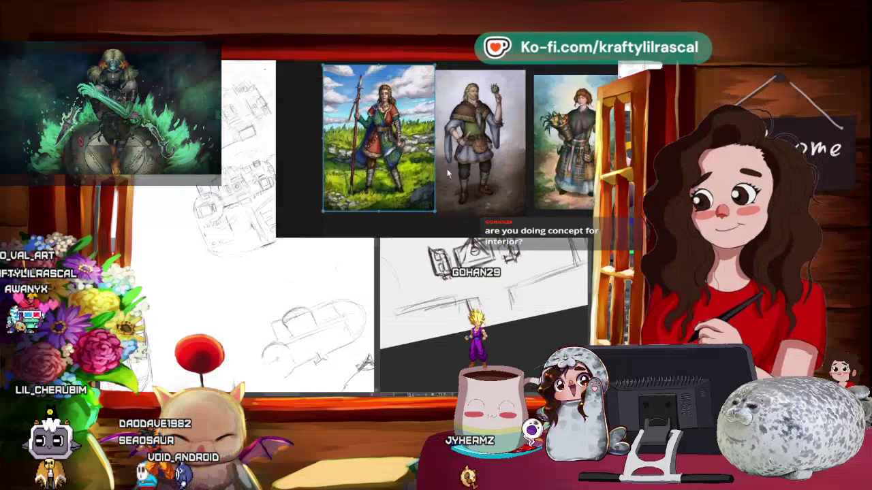
{"action": "key", "text": "alt+Tab"}
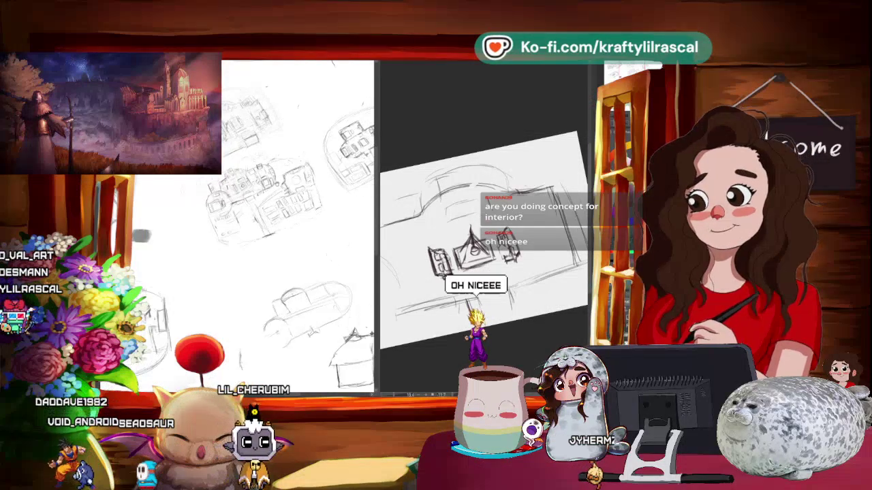
Step: Drag the panel divider left to enlarge the canvas, zooming the sketch out and back in
{"action": "scroll", "coordinate": [272, 225], "scroll_direction": "down", "scroll_amount": 2}
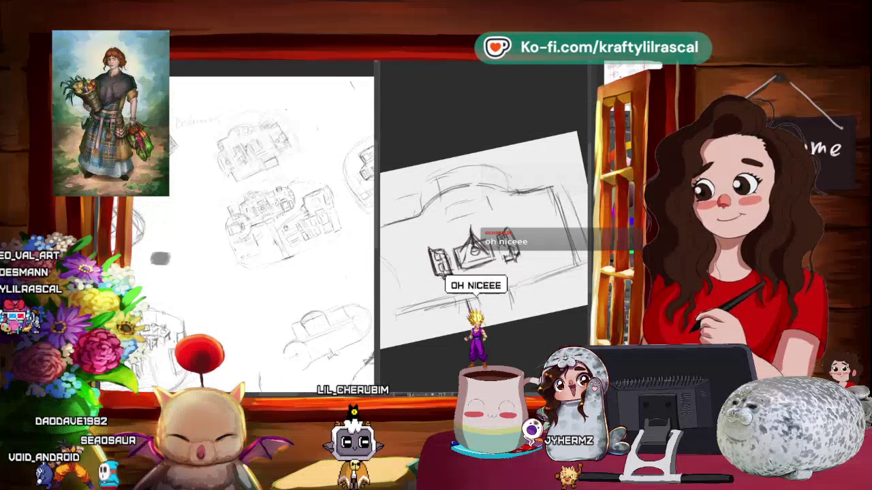
{"action": "scroll", "coordinate": [273, 204], "scroll_direction": "up", "scroll_amount": 2}
{"action": "scroll", "coordinate": [272, 204], "scroll_direction": "up", "scroll_amount": 2}
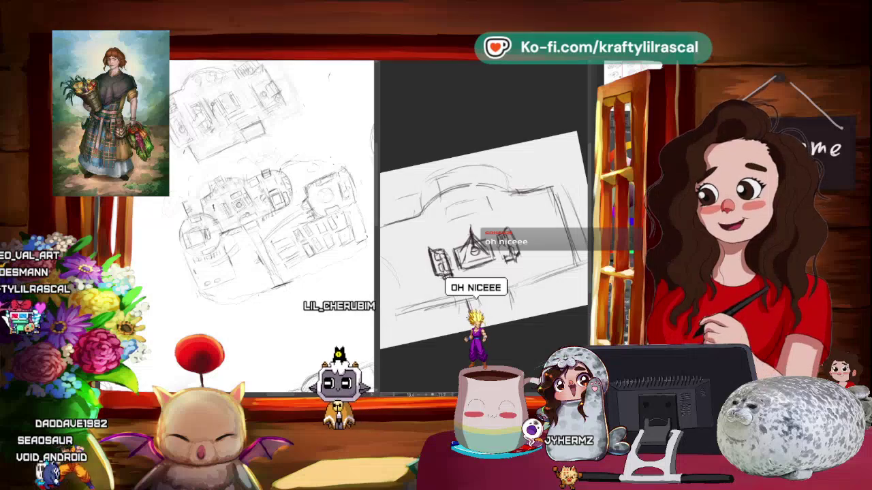
{"action": "scroll", "coordinate": [272, 204], "scroll_direction": "down", "scroll_amount": 2}
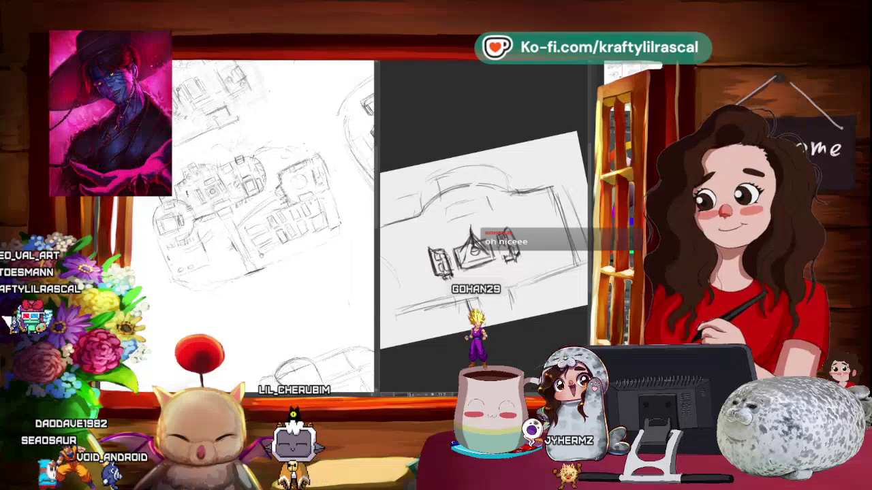
{"action": "scroll", "coordinate": [272, 204], "scroll_direction": "down", "scroll_amount": 1}
{"action": "scroll", "coordinate": [477, 231], "scroll_direction": "down", "scroll_amount": 2}
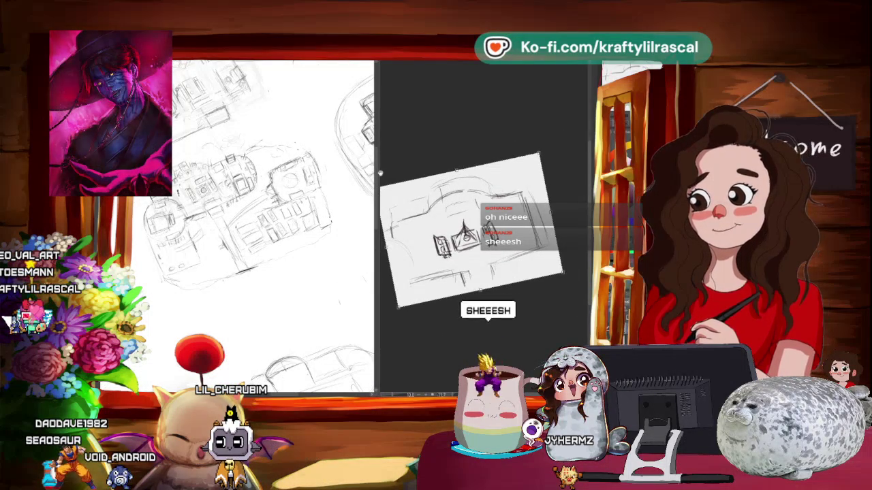
{"action": "left_click_drag", "start_coordinate": [378, 174], "coordinate": [300, 183]}
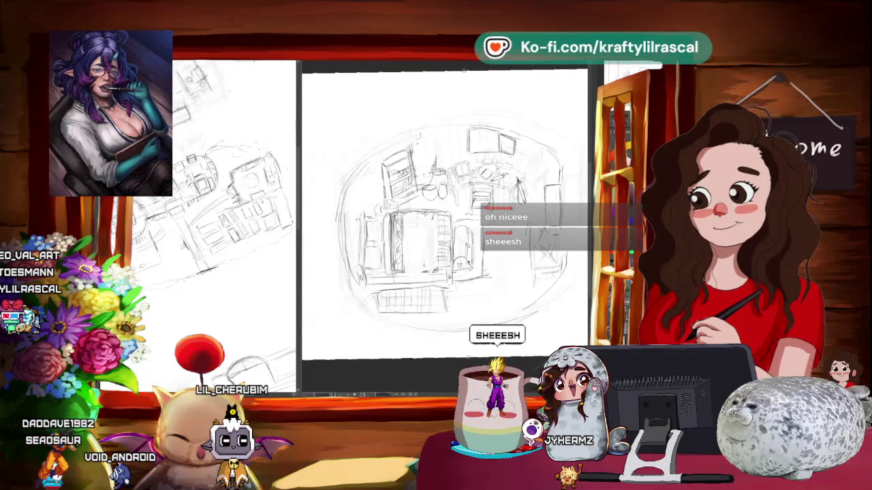
{"action": "scroll", "coordinate": [463, 224], "scroll_direction": "down", "scroll_amount": 2}
{"action": "scroll", "coordinate": [443, 218], "scroll_direction": "up", "scroll_amount": 4}
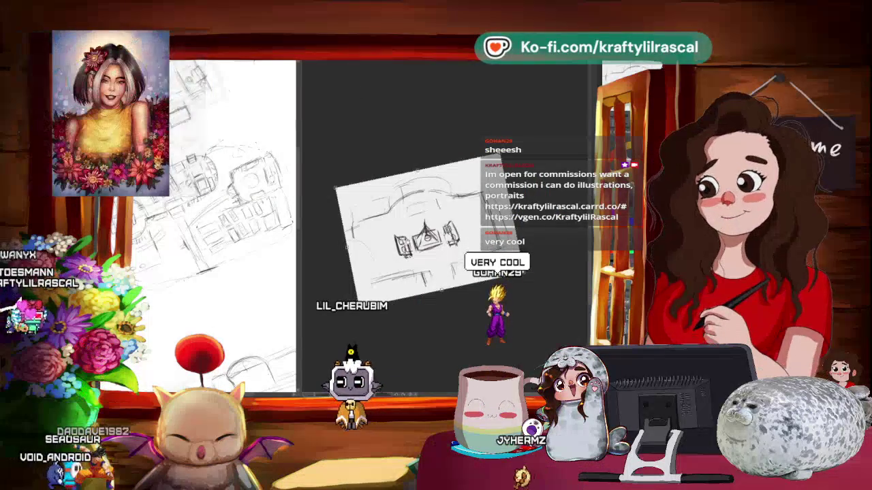
Step: Pan and zoom in on the sketch, add a soft grey stroke, and rotate the page toward level
{"action": "left_click_drag", "start_coordinate": [483, 329], "coordinate": [466, 329]}
{"action": "scroll", "coordinate": [462, 216], "scroll_direction": "up", "scroll_amount": 2}
{"action": "left_click_drag", "start_coordinate": [462, 216], "coordinate": [472, 215]}
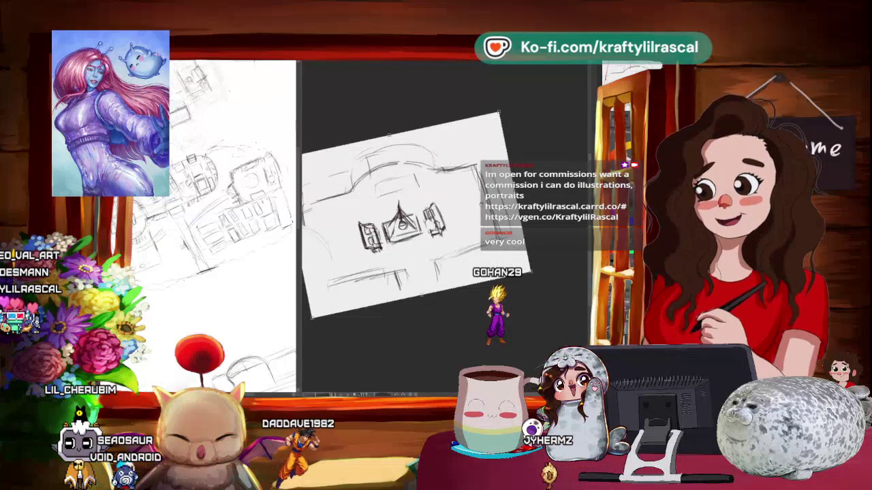
{"action": "scroll", "coordinate": [458, 194], "scroll_direction": "up", "scroll_amount": 1}
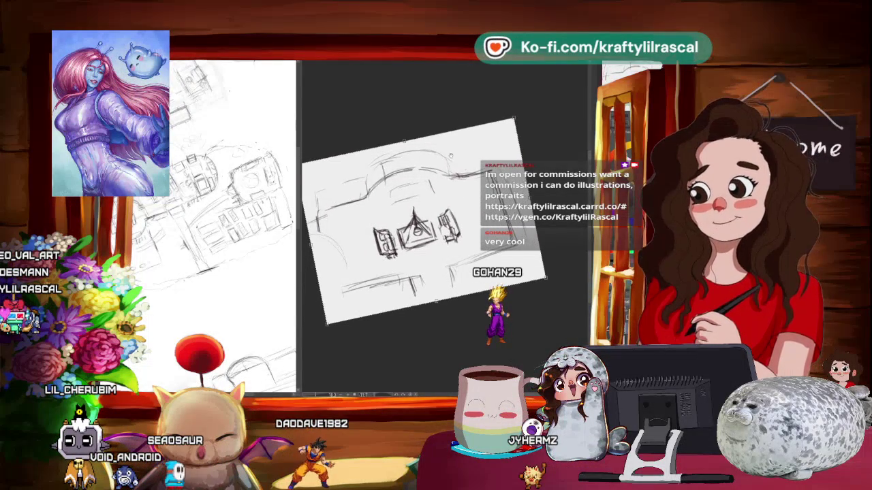
{"action": "scroll", "coordinate": [430, 115], "scroll_direction": "up", "scroll_amount": 1}
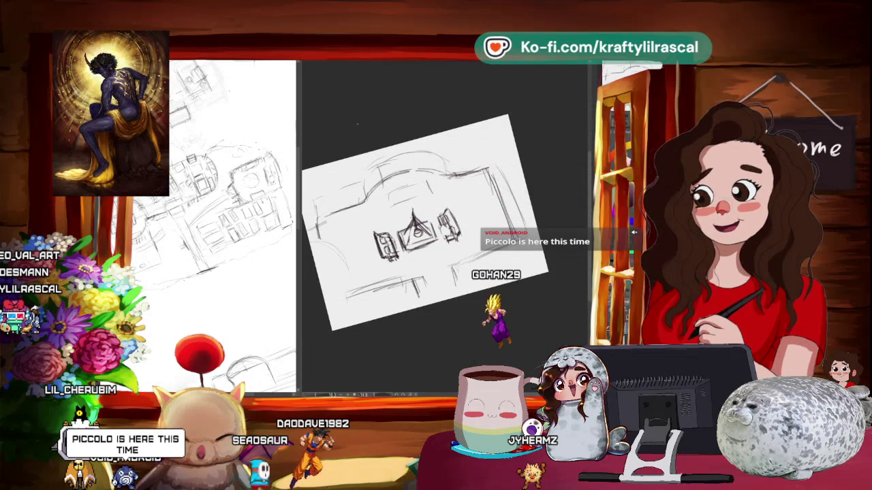
{"action": "scroll", "coordinate": [444, 218], "scroll_direction": "up", "scroll_amount": 2}
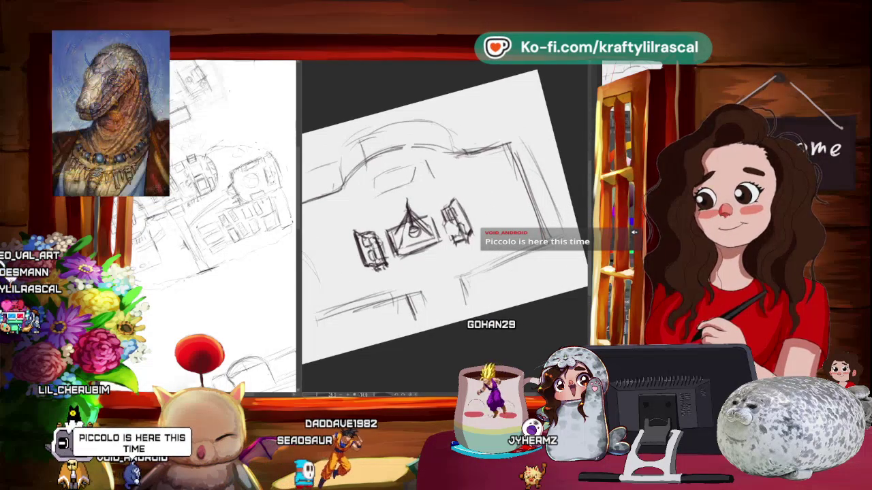
{"action": "scroll", "coordinate": [444, 212], "scroll_direction": "up", "scroll_amount": 1}
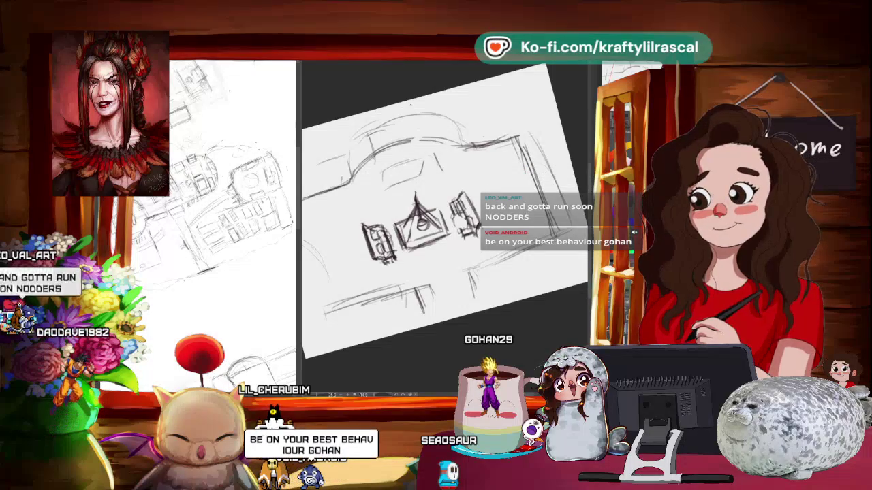
{"action": "left_click_drag", "start_coordinate": [371, 211], "coordinate": [409, 187]}
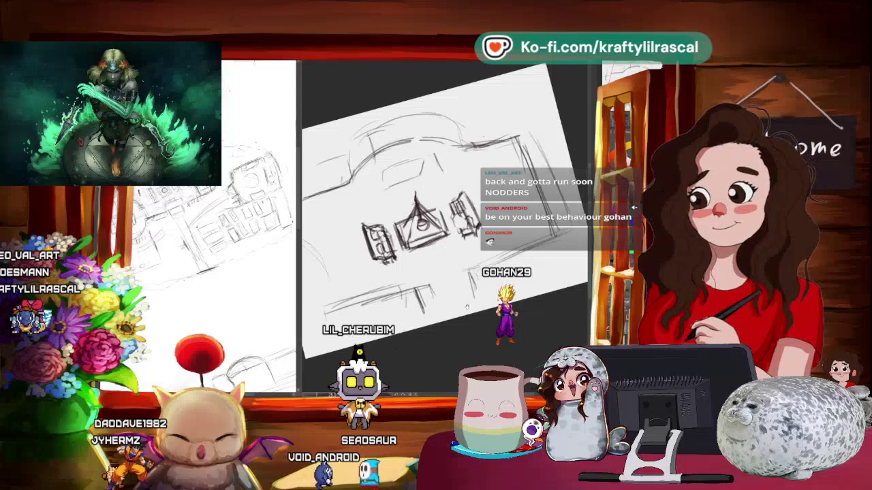
{"action": "mouse_move", "coordinate": [436, 286]}
{"action": "left_mouse_down"}
{"action": "mouse_move", "coordinate": [457, 358]}
{"action": "mouse_move", "coordinate": [485, 334]}
{"action": "mouse_move", "coordinate": [448, 359]}
{"action": "left_mouse_up"}
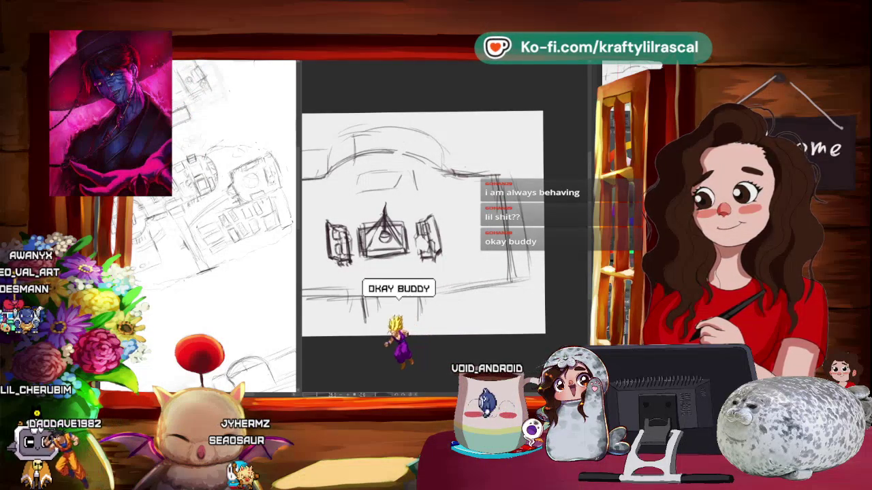
Step: Zoom out, tilt the page counter-clockwise, pan, then zoom in on the fountain area
{"action": "key", "text": "ctrl+minus"}
{"action": "left_click_drag", "start_coordinate": [518, 205], "coordinate": [477, 137]}
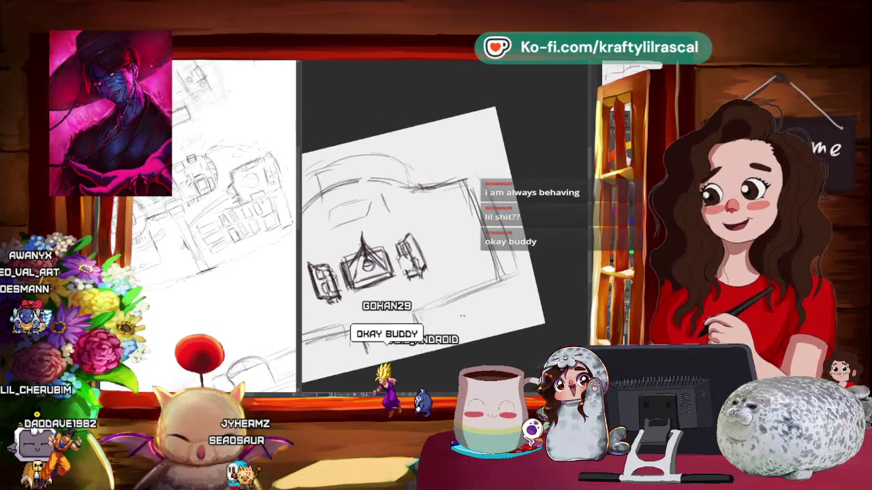
{"action": "left_click_drag", "start_coordinate": [437, 344], "coordinate": [413, 357]}
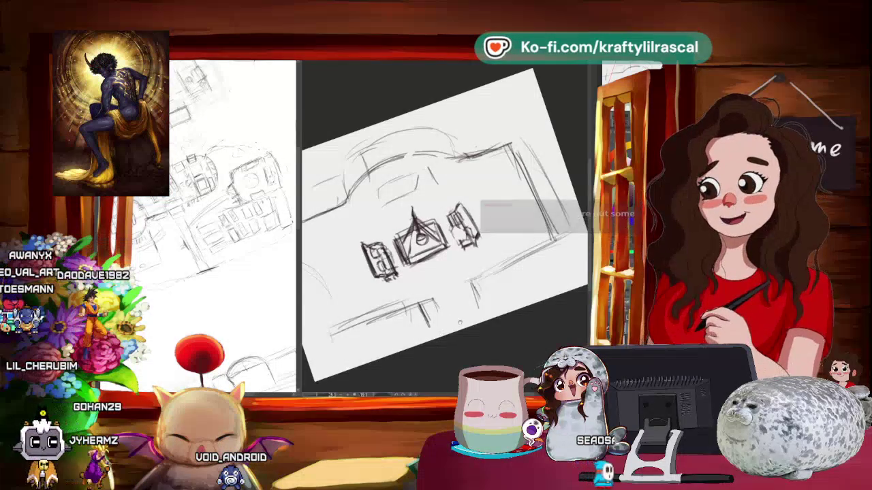
{"action": "mouse_move", "coordinate": [440, 336]}
{"action": "left_mouse_down"}
{"action": "mouse_move", "coordinate": [513, 318]}
{"action": "mouse_move", "coordinate": [491, 299]}
{"action": "left_mouse_up"}
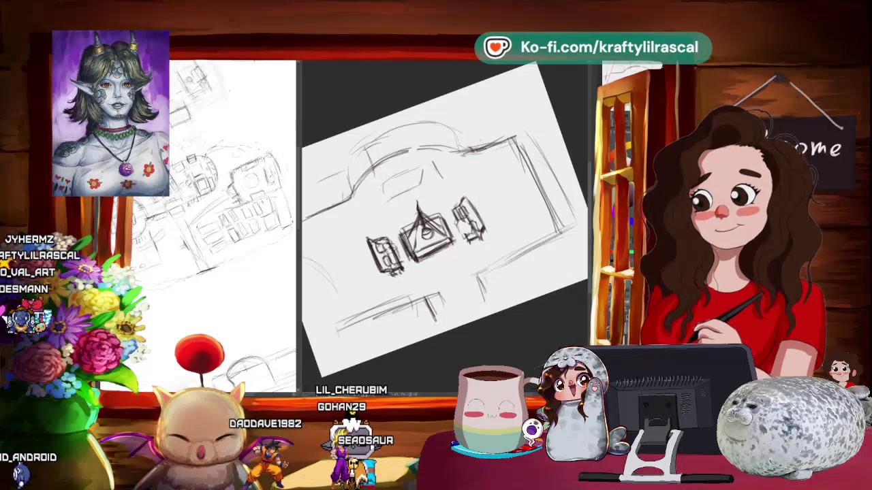
{"action": "left_click_drag", "start_coordinate": [517, 286], "coordinate": [492, 271]}
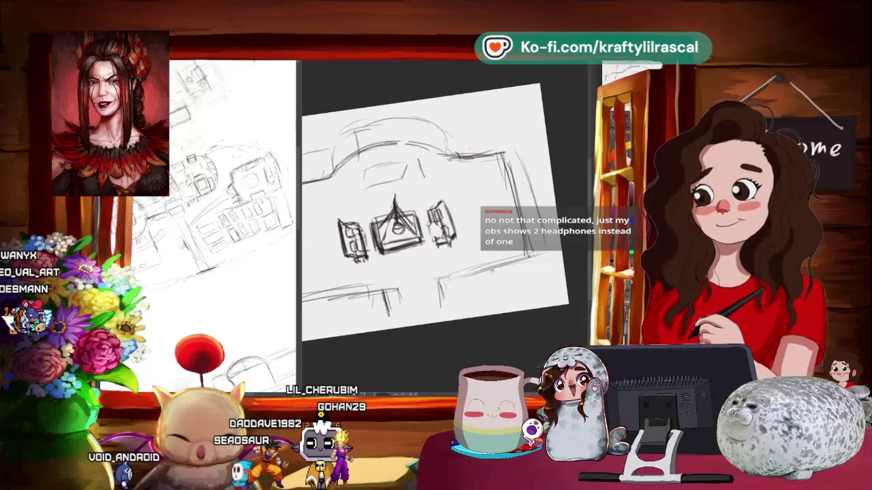
{"action": "mouse_move", "coordinate": [453, 294]}
{"action": "left_mouse_down"}
{"action": "mouse_move", "coordinate": [418, 297]}
{"action": "mouse_move", "coordinate": [422, 316]}
{"action": "mouse_move", "coordinate": [434, 316]}
{"action": "left_mouse_up"}
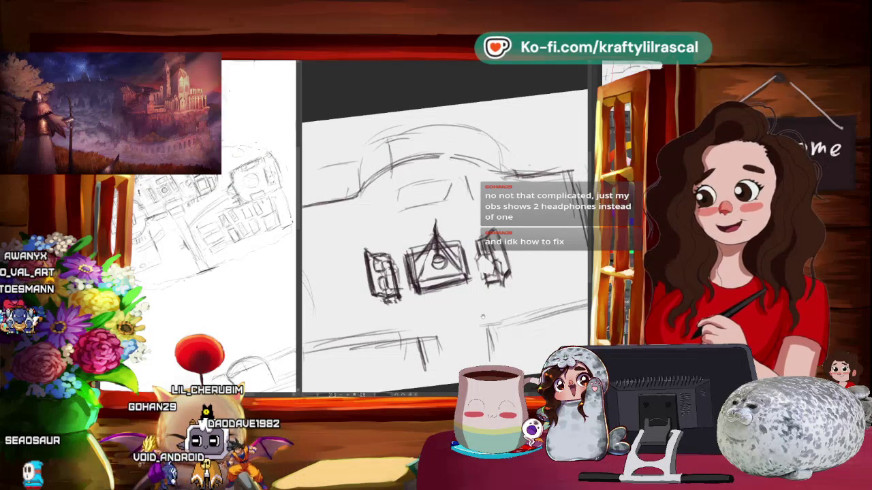
Step: Rotate and pan the page to detail the top building above the fountain, then zoom out to the whole page
{"action": "left_click_drag", "start_coordinate": [482, 316], "coordinate": [473, 325]}
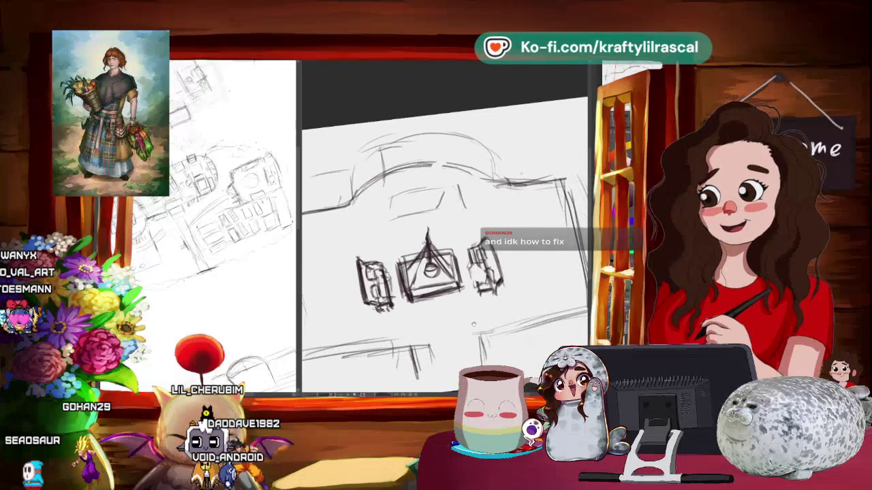
{"action": "left_click_drag", "start_coordinate": [516, 260], "coordinate": [524, 251]}
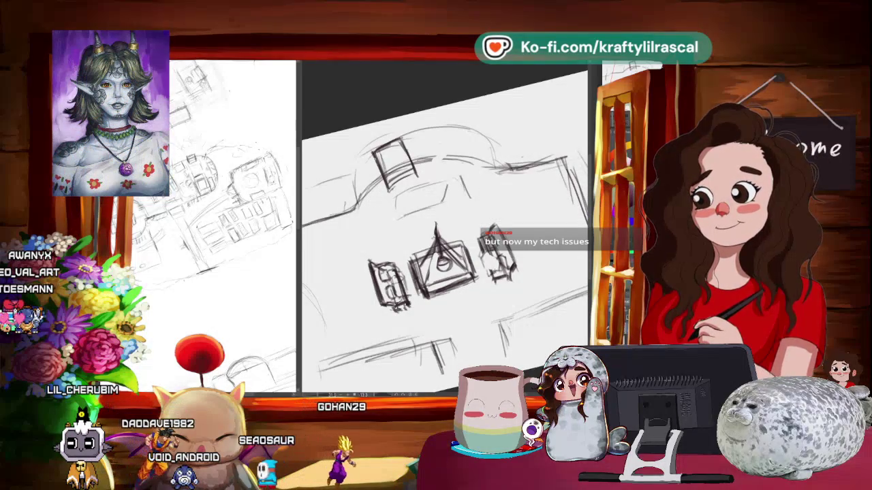
{"action": "mouse_move", "coordinate": [545, 225]}
{"action": "left_mouse_down"}
{"action": "mouse_move", "coordinate": [531, 273]}
{"action": "mouse_move", "coordinate": [497, 314]}
{"action": "mouse_move", "coordinate": [443, 327]}
{"action": "mouse_move", "coordinate": [388, 314]}
{"action": "left_mouse_up"}
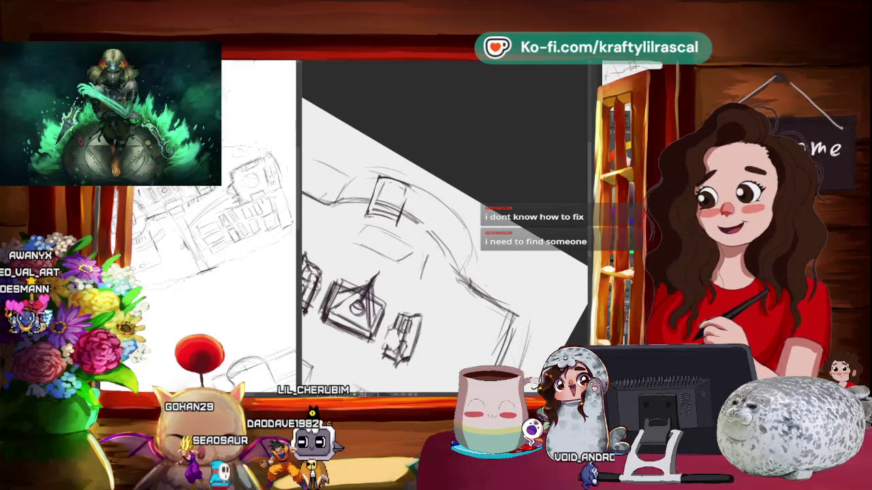
{"action": "mouse_move", "coordinate": [436, 273]}
{"action": "left_mouse_down"}
{"action": "mouse_move", "coordinate": [413, 298]}
{"action": "mouse_move", "coordinate": [407, 289]}
{"action": "mouse_move", "coordinate": [456, 280]}
{"action": "left_mouse_up"}
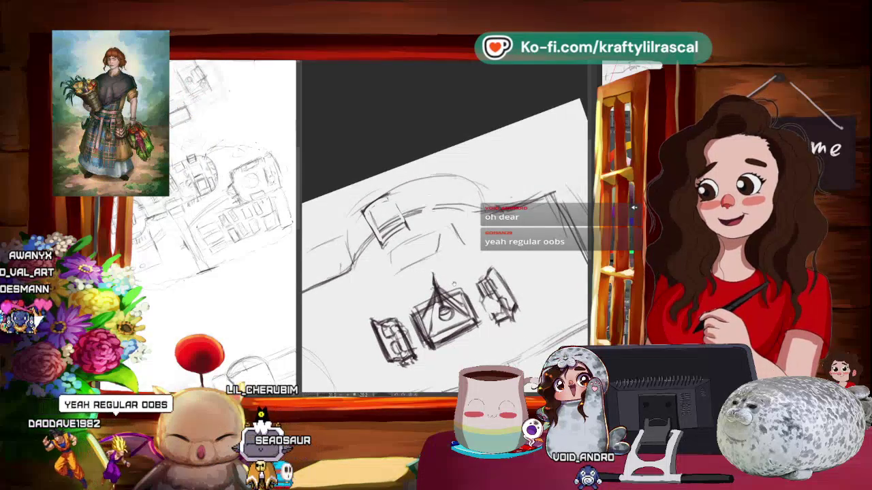
{"action": "mouse_move", "coordinate": [455, 279]}
{"action": "left_mouse_down"}
{"action": "mouse_move", "coordinate": [438, 282]}
{"action": "mouse_move", "coordinate": [458, 286]}
{"action": "mouse_move", "coordinate": [449, 293]}
{"action": "left_mouse_up"}
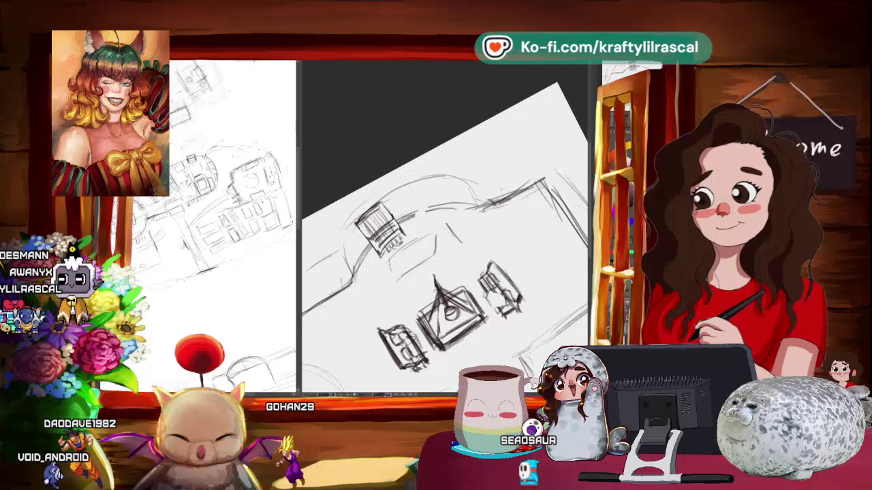
{"action": "key", "text": "ctrl+minus"}
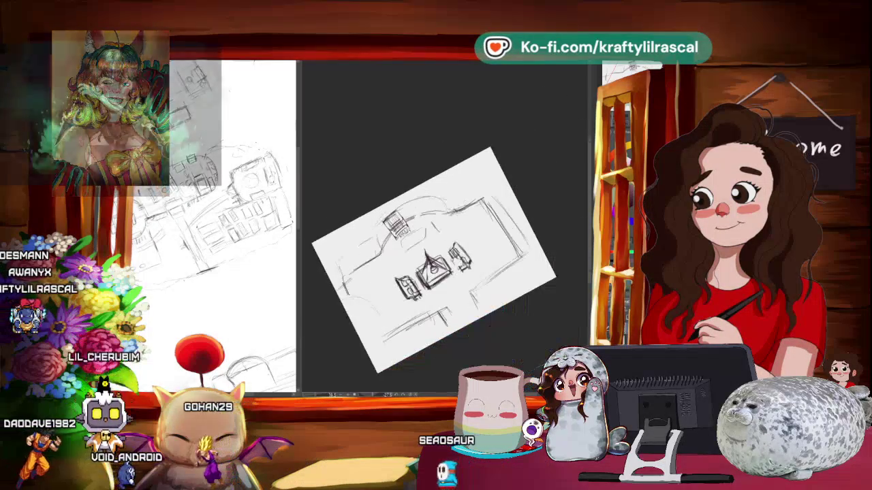
Step: Straighten the canvas rotation, zoom in on the square, then tilt it counter-clockwise
{"action": "key", "text": "asciicircum"}
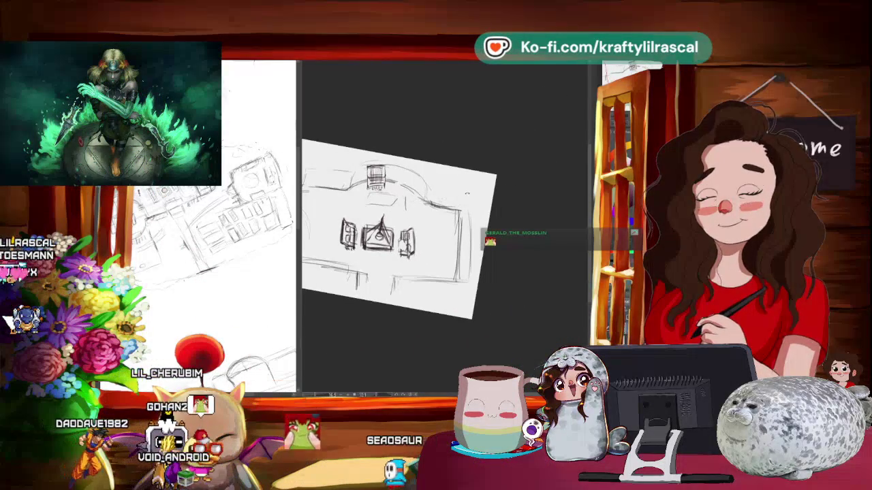
{"action": "key", "text": "asciicircum"}
{"action": "scroll", "coordinate": [410, 168], "scroll_direction": "up", "scroll_amount": 1}
{"action": "scroll", "coordinate": [410, 168], "scroll_direction": "up", "scroll_amount": 1}
{"action": "scroll", "coordinate": [410, 168], "scroll_direction": "up", "scroll_amount": 1}
{"action": "scroll", "coordinate": [410, 168], "scroll_direction": "up", "scroll_amount": 1}
{"action": "key", "text": "minus"}
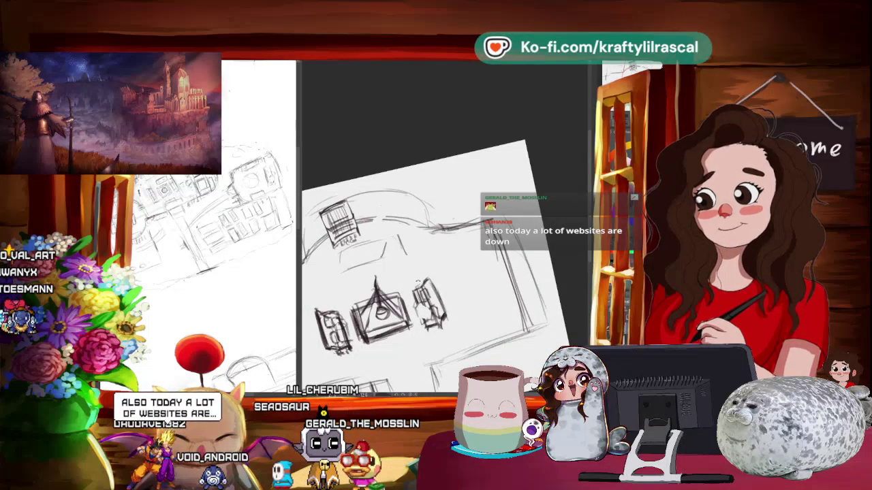
{"action": "key", "text": "minus"}
{"action": "key", "text": "minus"}
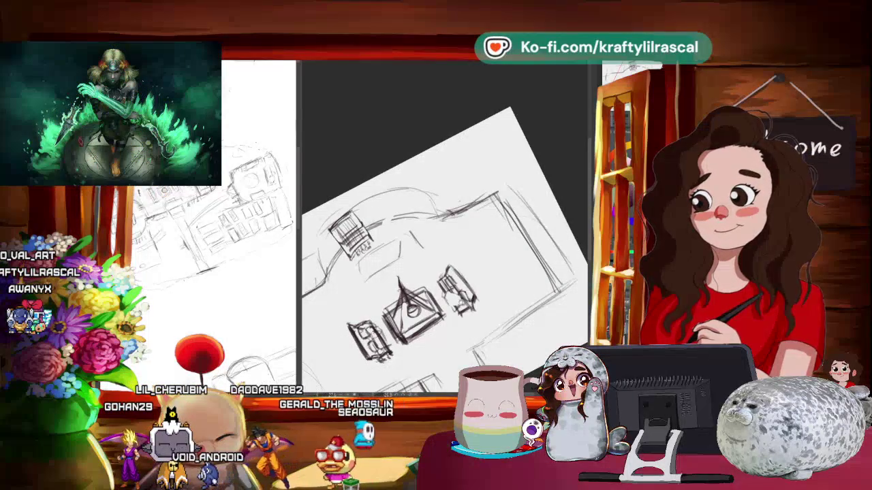
Step: Re-level and reposition the view, then lasso around the buildings on the top arc
{"action": "left_click_drag", "start_coordinate": [443, 246], "coordinate": [449, 240]}
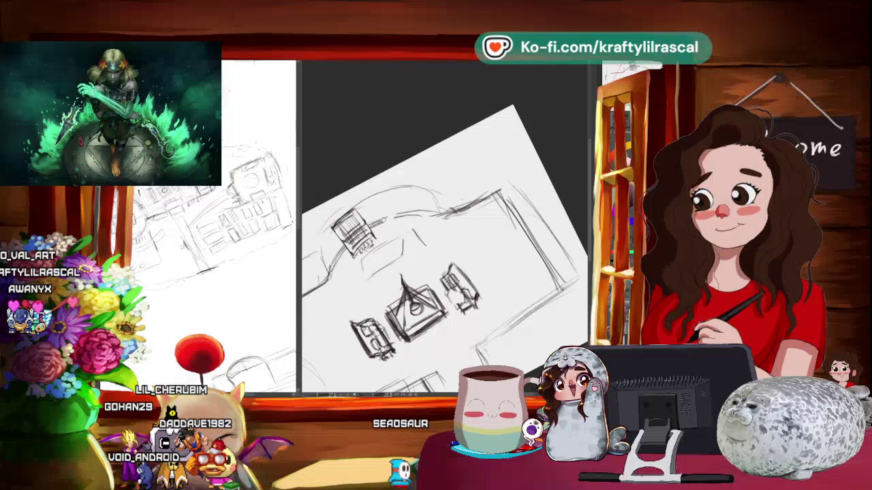
{"action": "left_click_drag", "start_coordinate": [386, 215], "coordinate": [327, 185]}
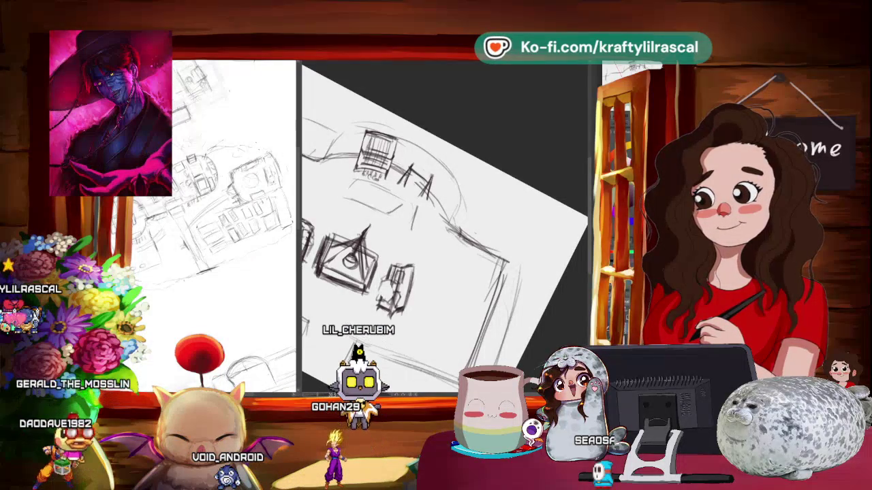
{"action": "key", "text": "r"}
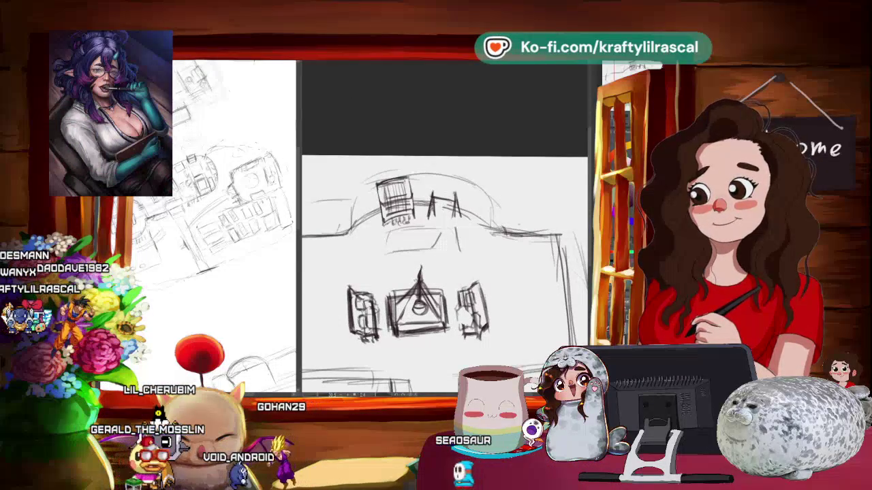
{"action": "scroll", "coordinate": [444, 272], "scroll_direction": "down", "scroll_amount": 3}
{"action": "left_click_drag", "start_coordinate": [477, 177], "coordinate": [490, 205]}
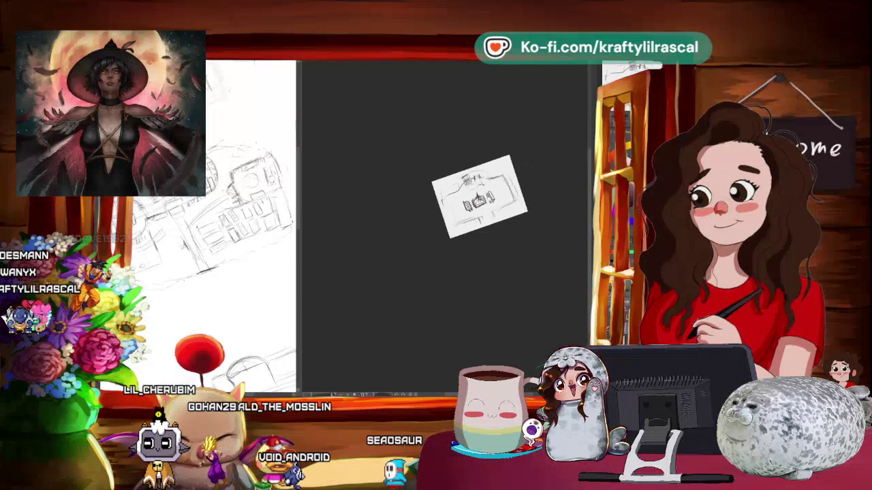
{"action": "scroll", "coordinate": [480, 201], "scroll_direction": "up", "scroll_amount": 5}
{"action": "left_click_drag", "start_coordinate": [446, 232], "coordinate": [450, 238]}
{"action": "mouse_move", "coordinate": [476, 133]}
{"action": "left_mouse_down"}
{"action": "mouse_move", "coordinate": [428, 142]}
{"action": "mouse_move", "coordinate": [450, 136]}
{"action": "left_mouse_up"}
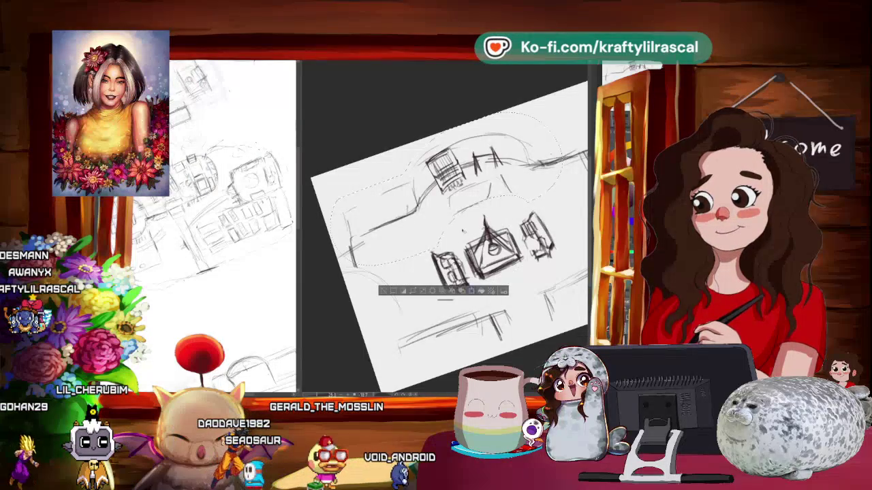
Step: Transform the selected top buildings slightly down and right, then level and zoom the view
{"action": "key", "text": "ctrl+t"}
{"action": "left_click_drag", "start_coordinate": [446, 167], "coordinate": [451, 179]}
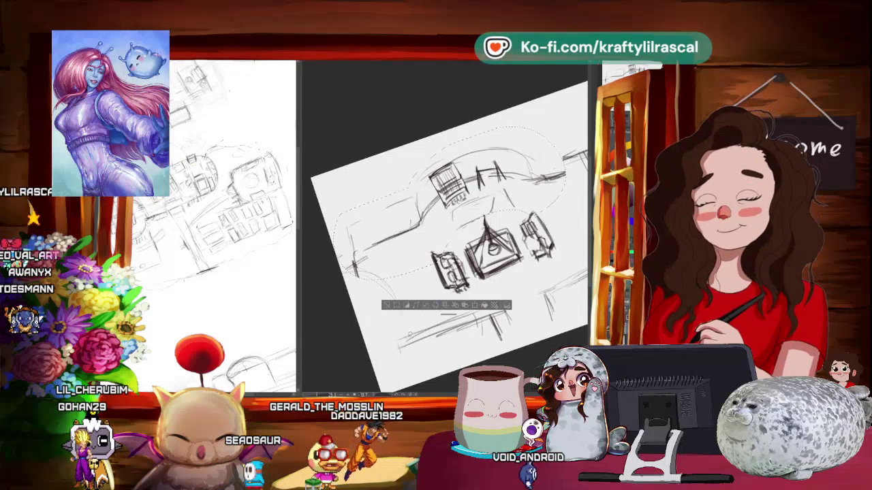
{"action": "left_click", "coordinate": [435, 304]}
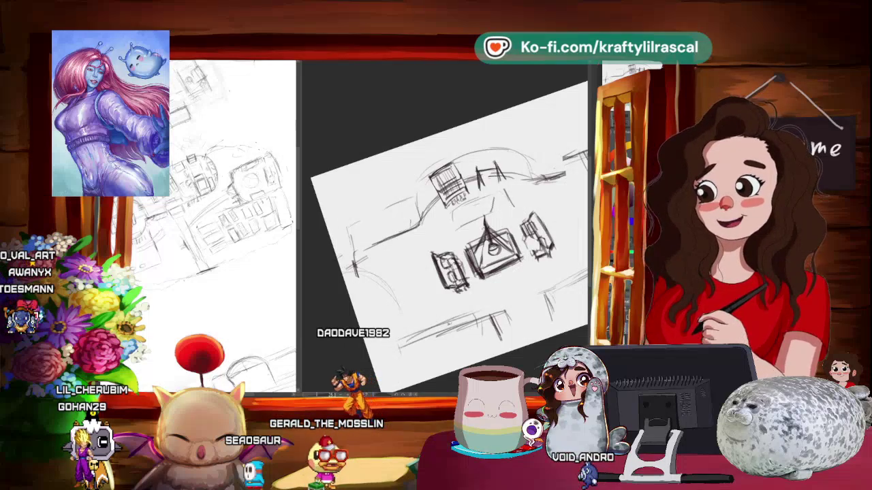
{"action": "left_click_drag", "start_coordinate": [490, 252], "coordinate": [436, 272]}
{"action": "mouse_move", "coordinate": [465, 328]}
{"action": "left_mouse_down"}
{"action": "mouse_move", "coordinate": [510, 315]}
{"action": "mouse_move", "coordinate": [565, 273]}
{"action": "mouse_move", "coordinate": [517, 293]}
{"action": "left_mouse_up"}
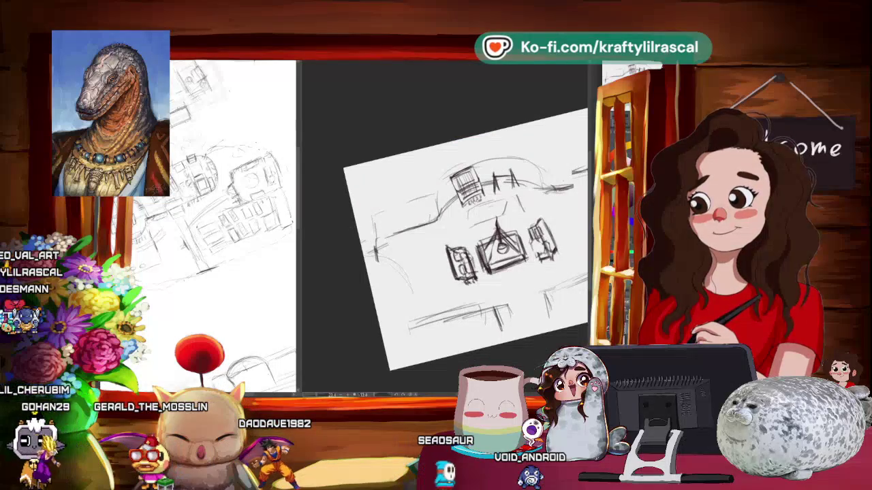
Step: Lasso the left part of the sketch, cancel its transform, and zoom in
{"action": "left_click_drag", "start_coordinate": [381, 194], "coordinate": [446, 337]}
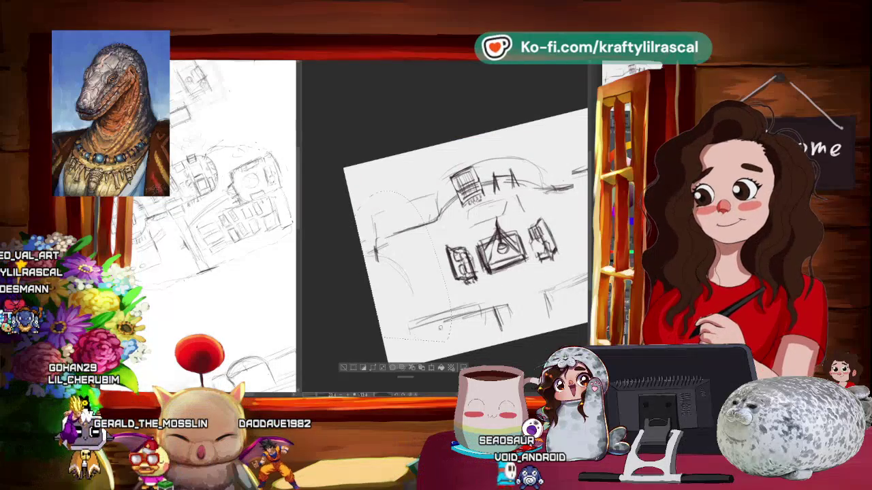
{"action": "left_click", "coordinate": [431, 368]}
{"action": "key", "text": "Return"}
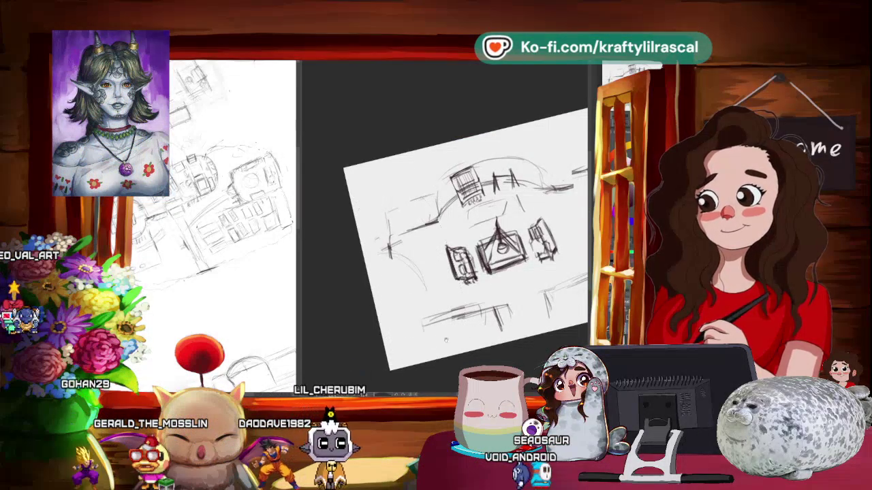
{"action": "scroll", "coordinate": [445, 339], "scroll_direction": "up", "scroll_amount": 2}
{"action": "scroll", "coordinate": [443, 327], "scroll_direction": "up", "scroll_amount": 2}
{"action": "scroll", "coordinate": [436, 310], "scroll_direction": "up", "scroll_amount": 2}
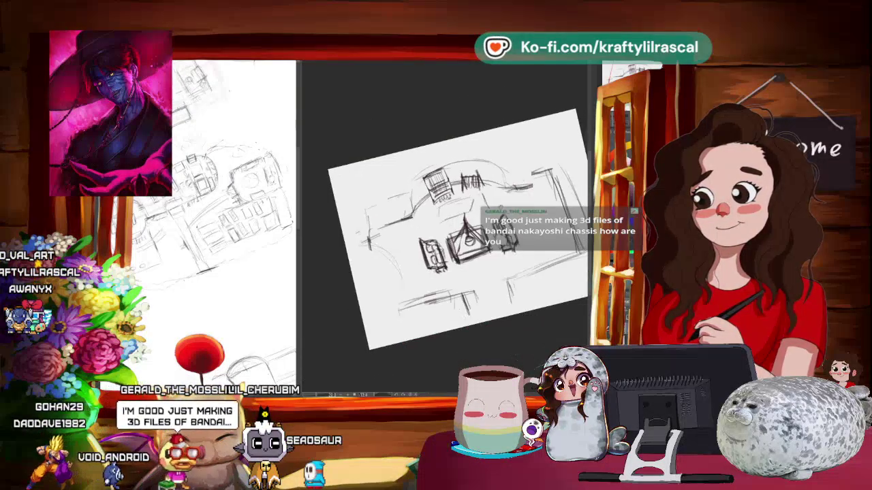
Step: Tilt, pan and zoom the canvas to frame the area below the top buildings
{"action": "left_click_drag", "start_coordinate": [486, 205], "coordinate": [464, 248]}
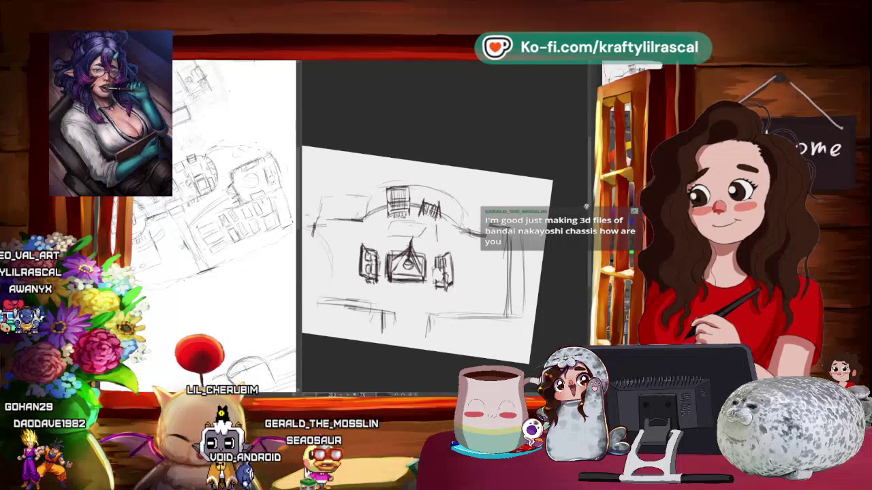
{"action": "mouse_move", "coordinate": [464, 248]}
{"action": "left_mouse_down"}
{"action": "mouse_move", "coordinate": [557, 261]}
{"action": "mouse_move", "coordinate": [538, 286]}
{"action": "mouse_move", "coordinate": [474, 318]}
{"action": "mouse_move", "coordinate": [475, 366]}
{"action": "left_mouse_up"}
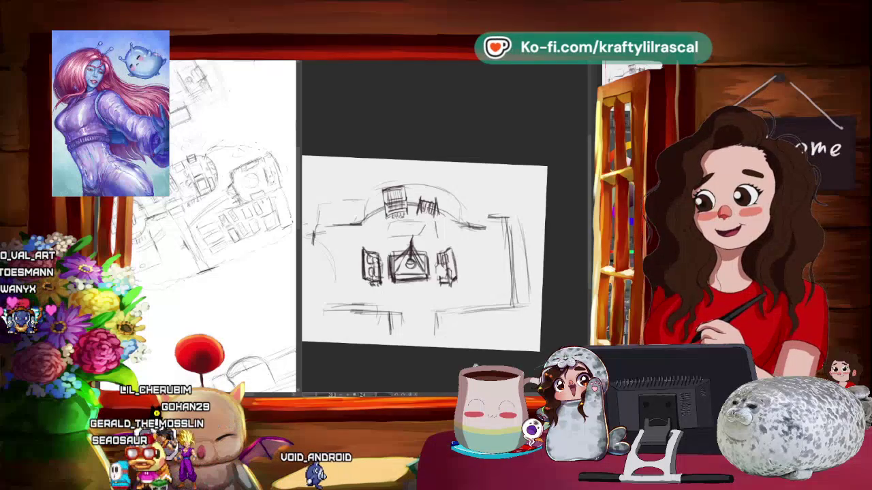
{"action": "mouse_move", "coordinate": [404, 345]}
{"action": "left_mouse_down"}
{"action": "mouse_move", "coordinate": [422, 354]}
{"action": "mouse_move", "coordinate": [451, 346]}
{"action": "left_mouse_up"}
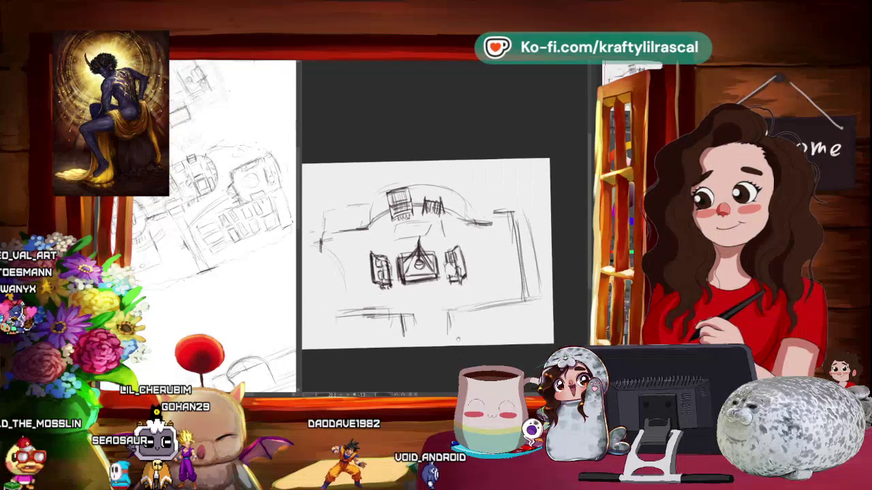
{"action": "mouse_move", "coordinate": [451, 346]}
{"action": "left_mouse_down"}
{"action": "mouse_move", "coordinate": [508, 305]}
{"action": "mouse_move", "coordinate": [463, 272]}
{"action": "left_mouse_up"}
{"action": "left_click_drag", "start_coordinate": [443, 232], "coordinate": [490, 225]}
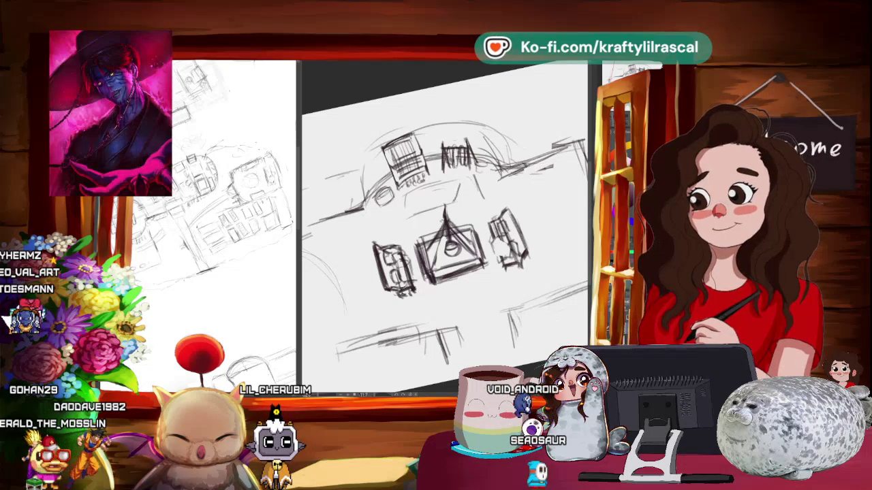
Step: Rotate the canvas about 50° and back, then zoom out to the whole page and in again
{"action": "mouse_move", "coordinate": [518, 170]}
{"action": "left_mouse_down"}
{"action": "mouse_move", "coordinate": [531, 293]}
{"action": "mouse_move", "coordinate": [497, 279]}
{"action": "left_mouse_up"}
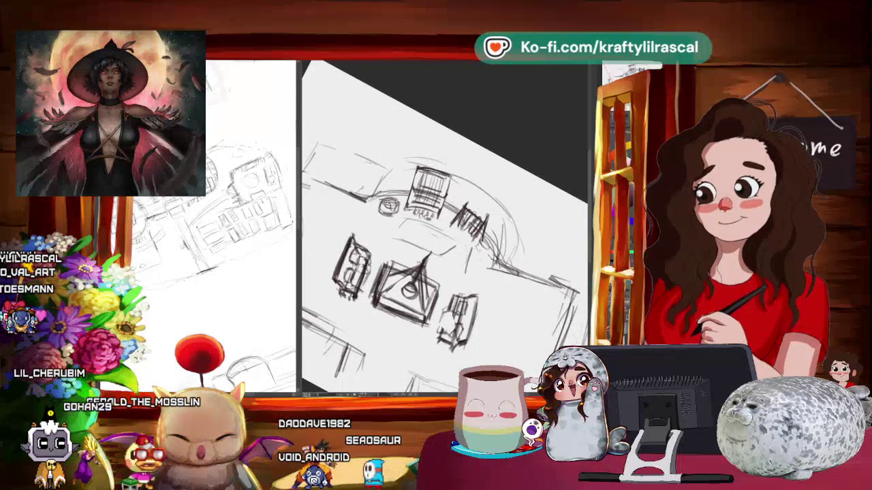
{"action": "key", "text": "-"}
{"action": "key", "text": "-"}
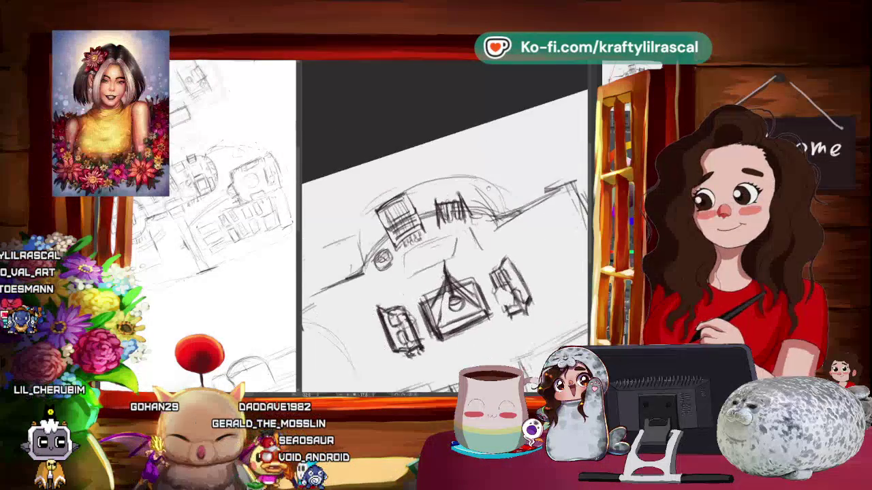
{"action": "key", "text": "-"}
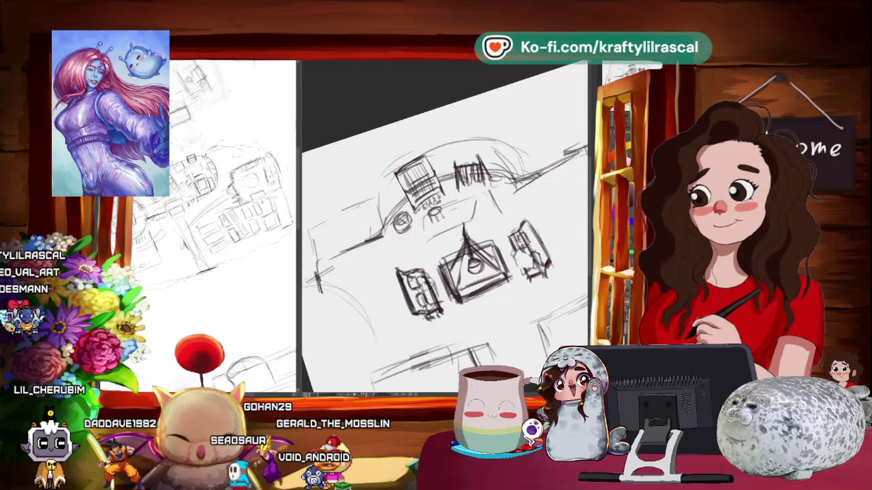
{"action": "left_click_drag", "start_coordinate": [561, 227], "coordinate": [513, 222]}
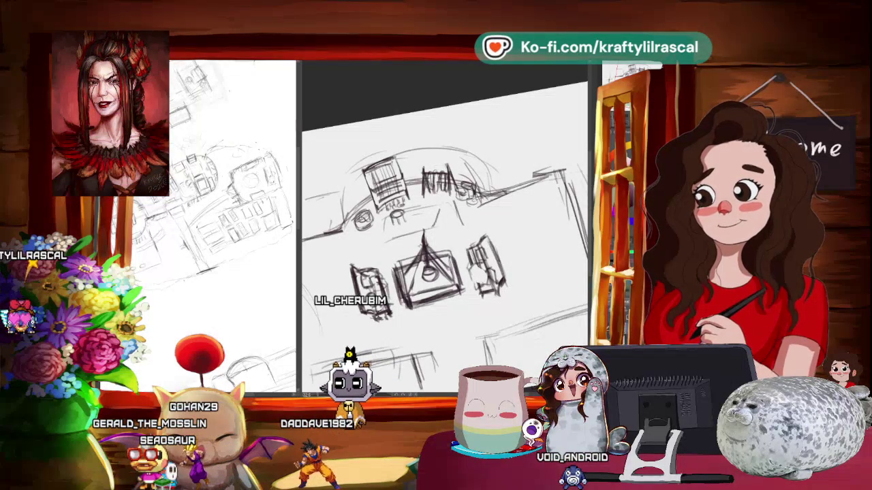
{"action": "key", "text": "ctrl+minus"}
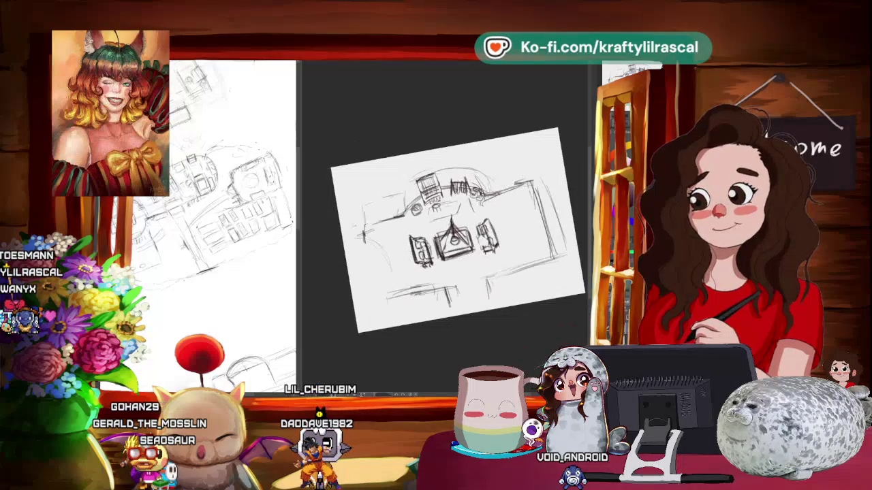
{"action": "left_click_drag", "start_coordinate": [476, 170], "coordinate": [491, 204]}
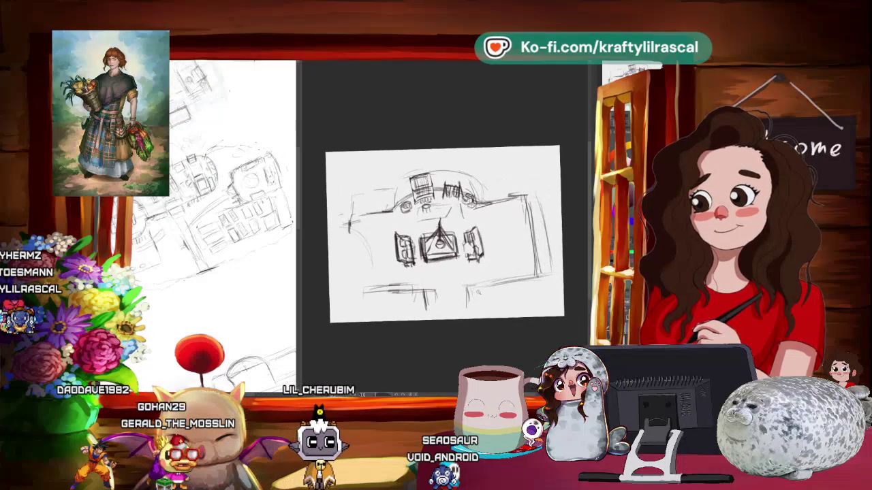
{"action": "key", "text": "ctrl+plus"}
Step: Lasso the right-hand section of the square, undoing the accidental dark fill
{"action": "key", "text": "-"}
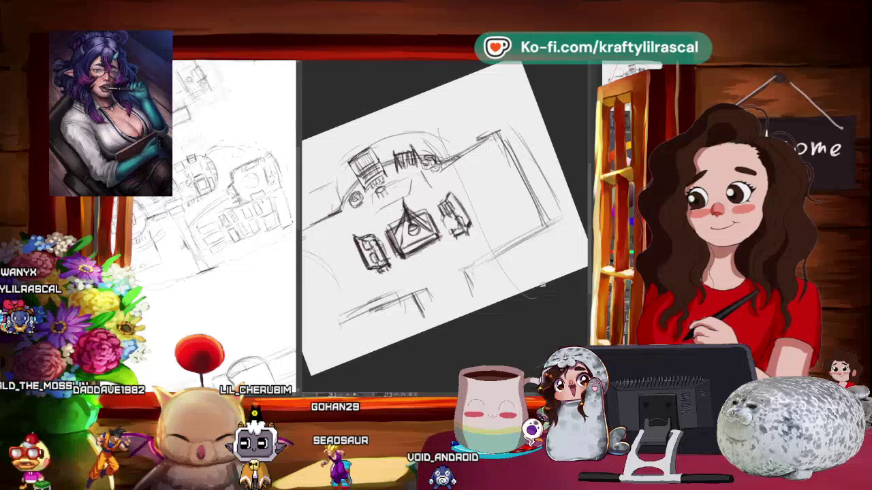
{"action": "mouse_move", "coordinate": [542, 287]}
{"action": "left_mouse_down"}
{"action": "mouse_move", "coordinate": [552, 296]}
{"action": "mouse_move", "coordinate": [506, 288]}
{"action": "left_mouse_up"}
{"action": "key", "text": "ctrl+z"}
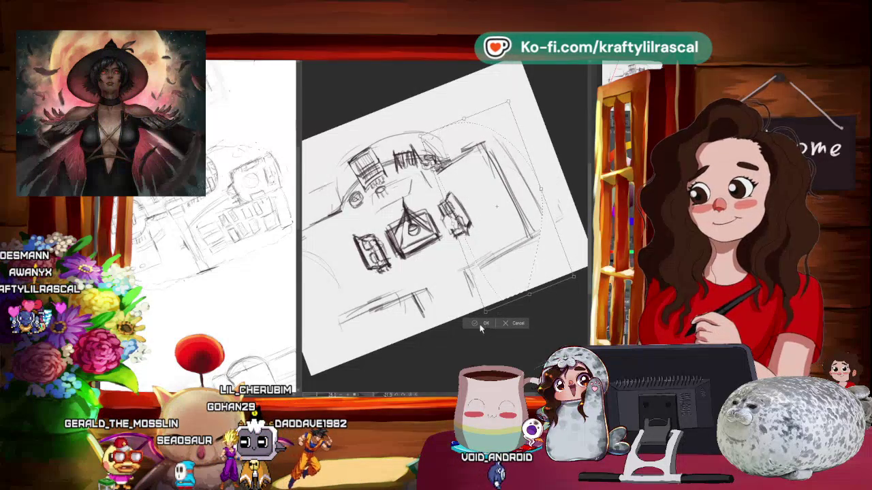
{"action": "mouse_move", "coordinate": [466, 327]}
{"action": "left_mouse_down"}
{"action": "mouse_move", "coordinate": [514, 331]}
{"action": "mouse_move", "coordinate": [492, 320]}
{"action": "left_mouse_up"}
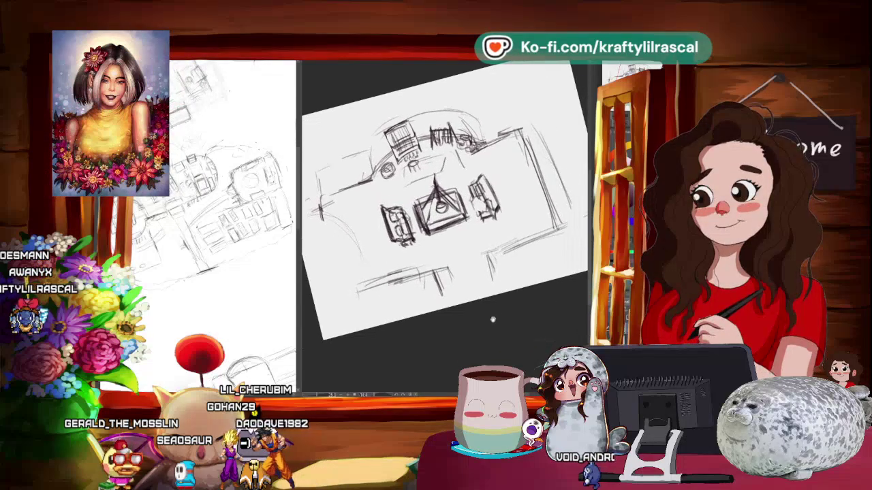
{"action": "left_click_drag", "start_coordinate": [537, 296], "coordinate": [482, 323]}
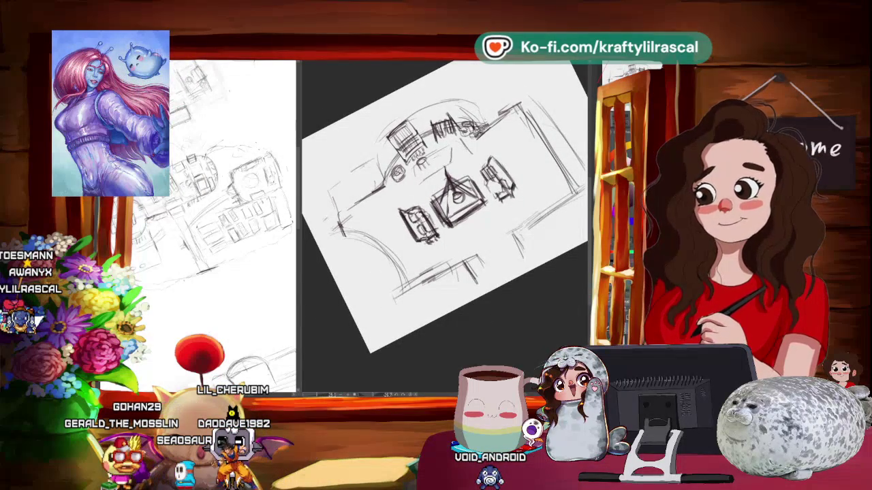
Step: Rotate the canvas to a more upright angle for going over the fountain outlines
{"action": "left_click_drag", "start_coordinate": [477, 299], "coordinate": [507, 314]}
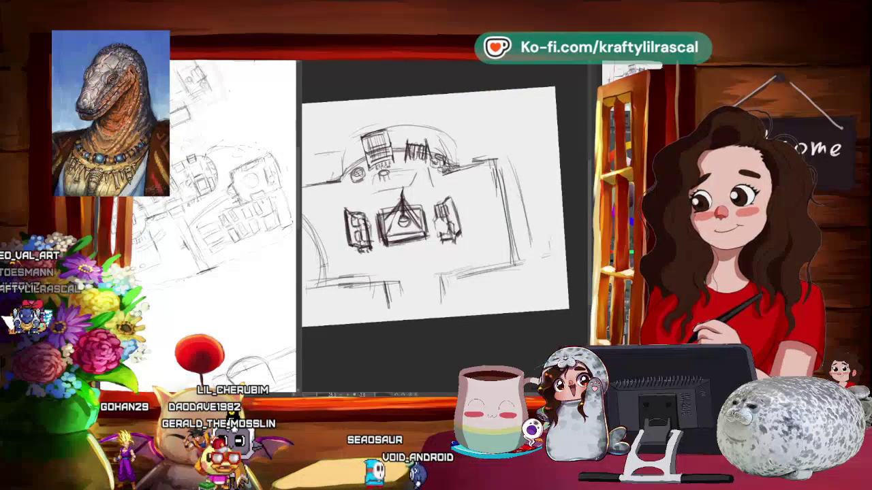
{"action": "mouse_move", "coordinate": [490, 350]}
{"action": "left_mouse_down"}
{"action": "mouse_move", "coordinate": [505, 333]}
{"action": "mouse_move", "coordinate": [455, 271]}
{"action": "mouse_move", "coordinate": [436, 225]}
{"action": "left_mouse_up"}
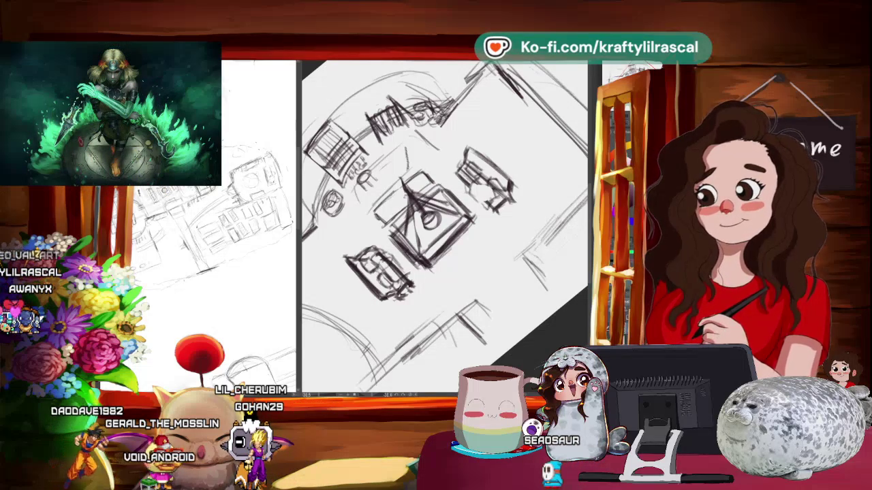
{"action": "mouse_move", "coordinate": [443, 224]}
{"action": "left_mouse_down"}
{"action": "mouse_move", "coordinate": [408, 224]}
{"action": "mouse_move", "coordinate": [443, 204]}
{"action": "mouse_move", "coordinate": [446, 212]}
{"action": "left_mouse_up"}
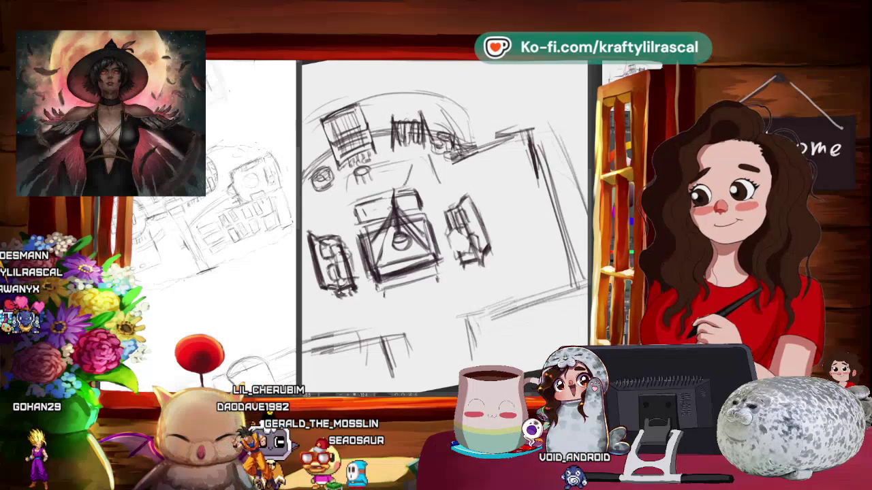
{"action": "scroll", "coordinate": [443, 231], "scroll_direction": "down", "scroll_amount": 2}
Step: Zoom and rotate the view to about a 15° tilt over the square's right side
{"action": "scroll", "coordinate": [443, 231], "scroll_direction": "down", "scroll_amount": 2}
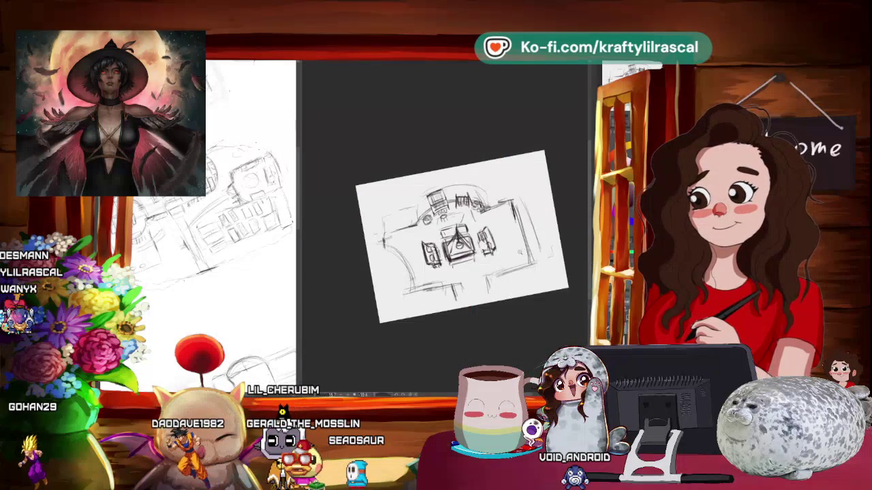
{"action": "scroll", "coordinate": [519, 252], "scroll_direction": "down", "scroll_amount": 2}
{"action": "scroll", "coordinate": [530, 229], "scroll_direction": "up", "scroll_amount": 3}
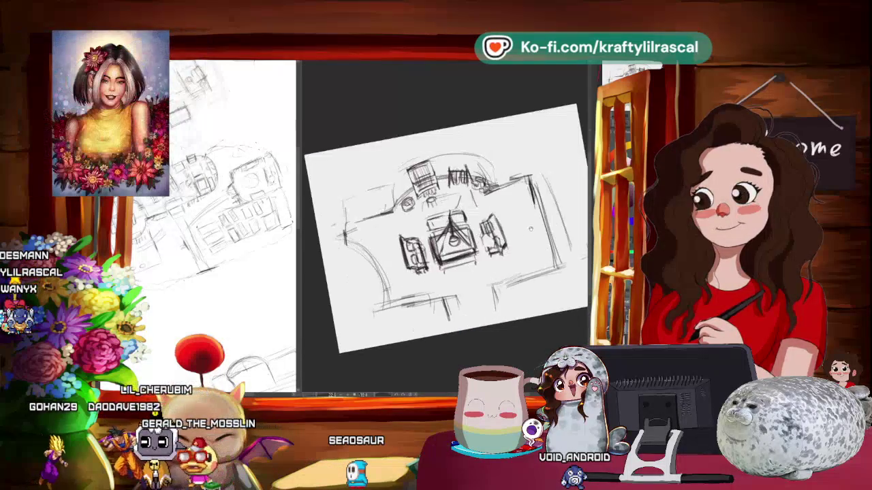
{"action": "left_click_drag", "start_coordinate": [530, 229], "coordinate": [495, 264]}
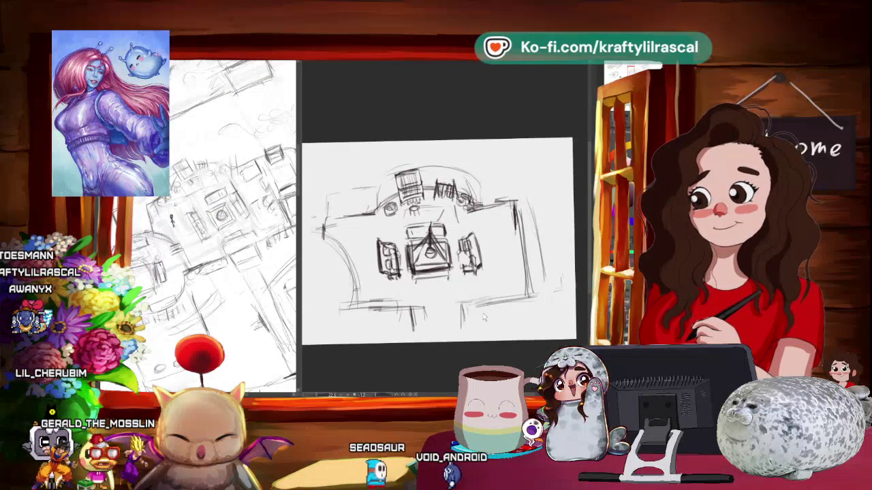
{"action": "left_click_drag", "start_coordinate": [483, 318], "coordinate": [520, 260]}
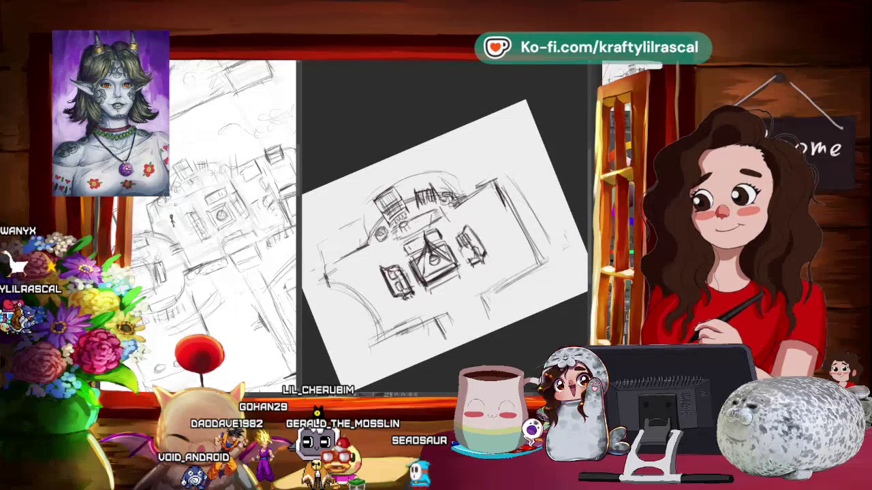
{"action": "scroll", "coordinate": [444, 243], "scroll_direction": "down", "scroll_amount": 3}
{"action": "scroll", "coordinate": [444, 243], "scroll_direction": "up", "scroll_amount": 3}
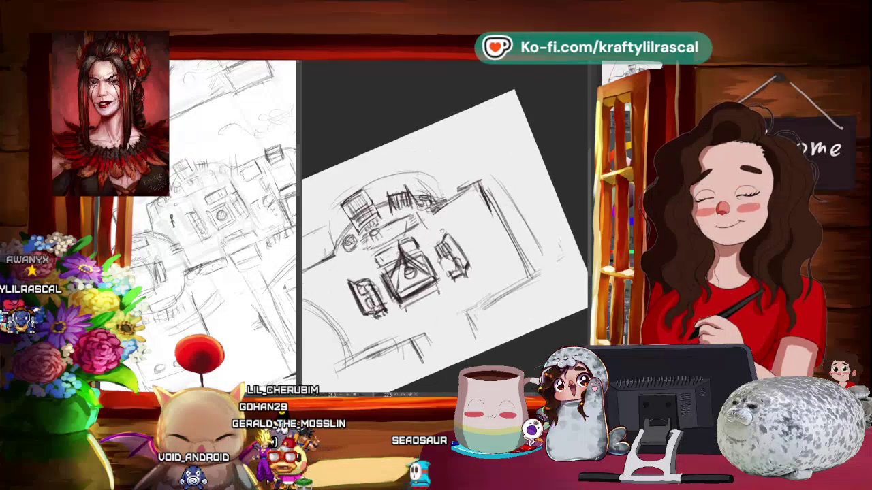
{"action": "scroll", "coordinate": [449, 269], "scroll_direction": "up", "scroll_amount": 2}
{"action": "left_click_drag", "start_coordinate": [449, 268], "coordinate": [432, 296]}
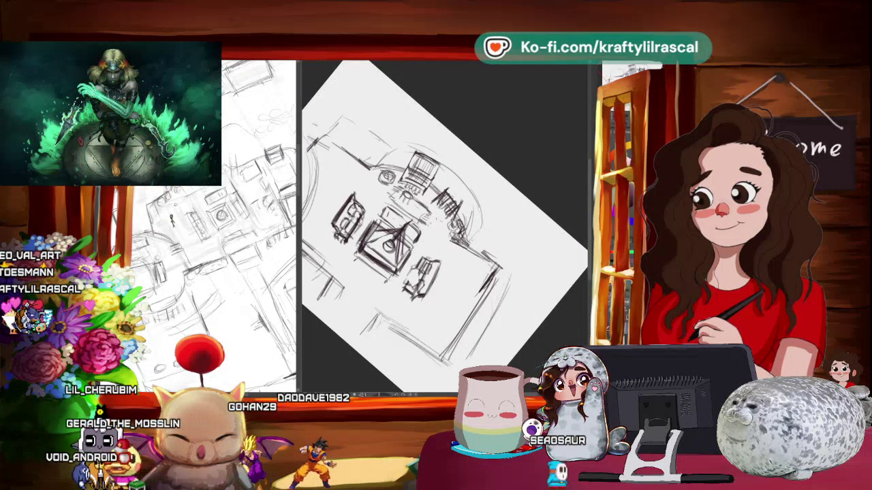
{"action": "scroll", "coordinate": [499, 204], "scroll_direction": "down", "scroll_amount": 3}
{"action": "left_click_drag", "start_coordinate": [500, 205], "coordinate": [516, 154]}
{"action": "scroll", "coordinate": [470, 228], "scroll_direction": "up", "scroll_amount": 3}
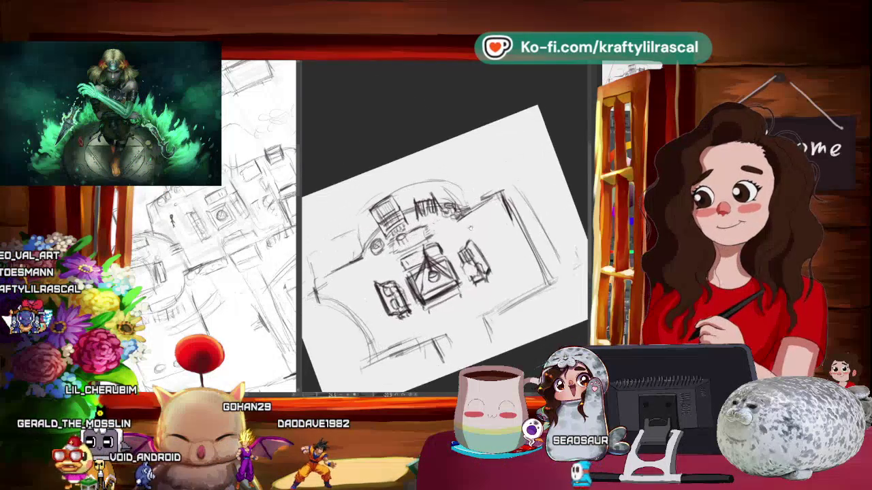
{"action": "left_click_drag", "start_coordinate": [470, 228], "coordinate": [470, 212]}
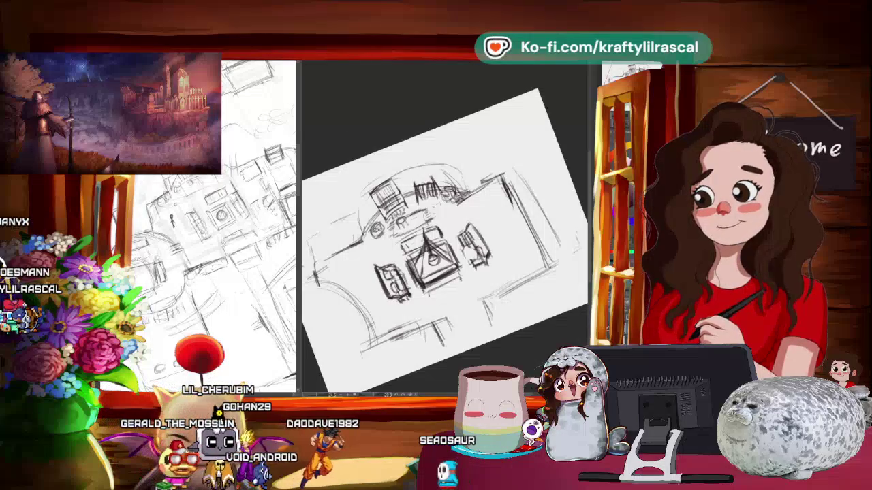
Step: Select all and start a transform, then zoom and level the canvas view
{"action": "key", "text": "ctrl+a"}
{"action": "key", "text": "ctrl+t"}
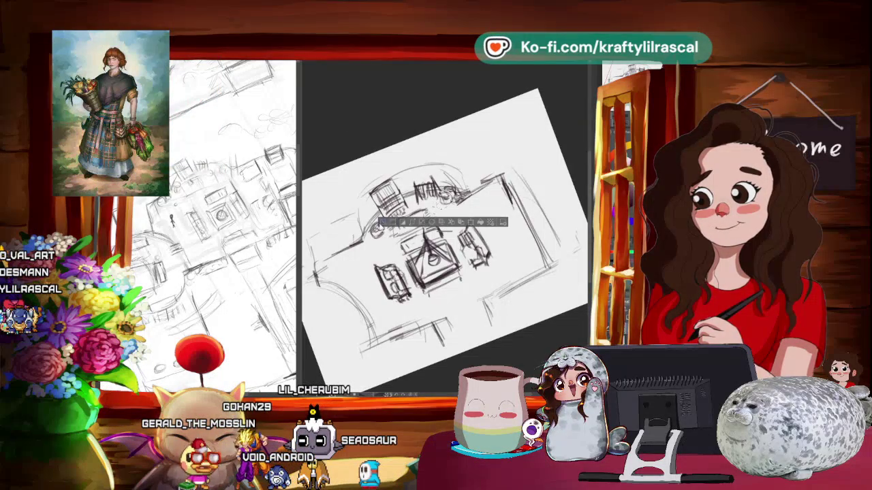
{"action": "scroll", "coordinate": [518, 198], "scroll_direction": "down", "scroll_amount": 5}
{"action": "scroll", "coordinate": [556, 197], "scroll_direction": "down", "scroll_amount": 2}
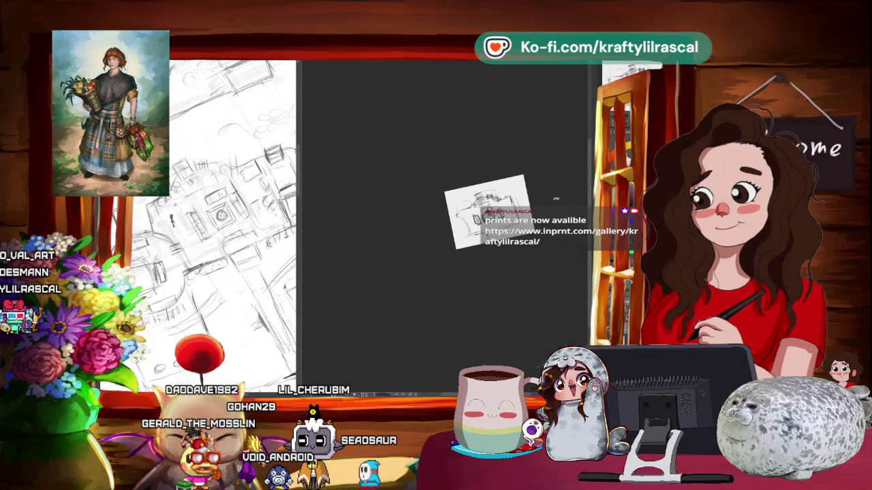
{"action": "scroll", "coordinate": [555, 199], "scroll_direction": "up", "scroll_amount": 2}
{"action": "scroll", "coordinate": [556, 199], "scroll_direction": "up", "scroll_amount": 1}
{"action": "scroll", "coordinate": [556, 199], "scroll_direction": "up", "scroll_amount": 1}
{"action": "mouse_move", "coordinate": [518, 205]}
{"action": "left_mouse_down"}
{"action": "mouse_move", "coordinate": [525, 254]}
{"action": "mouse_move", "coordinate": [532, 204]}
{"action": "left_mouse_up"}
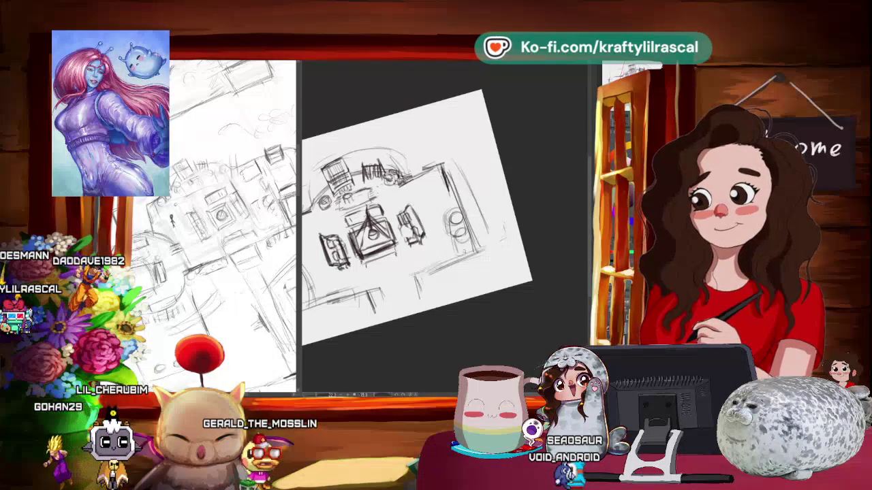
{"action": "scroll", "coordinate": [417, 211], "scroll_direction": "down", "scroll_amount": 3}
{"action": "scroll", "coordinate": [417, 211], "scroll_direction": "up", "scroll_amount": 3}
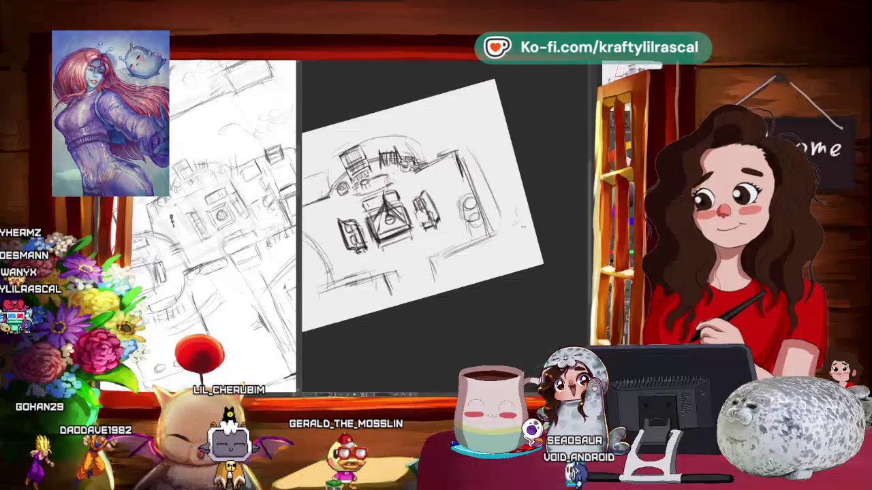
{"action": "scroll", "coordinate": [434, 217], "scroll_direction": "up", "scroll_amount": 2}
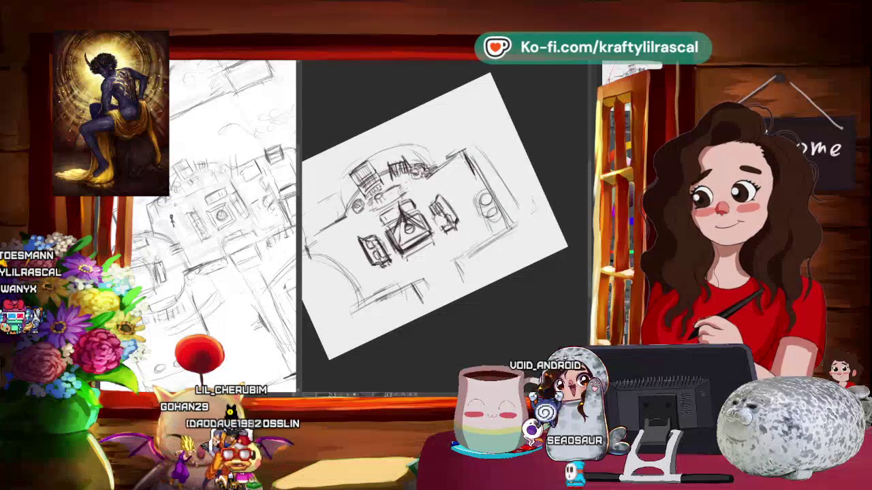
{"action": "scroll", "coordinate": [490, 194], "scroll_direction": "up", "scroll_amount": 1}
{"action": "left_click_drag", "start_coordinate": [490, 194], "coordinate": [500, 187]}
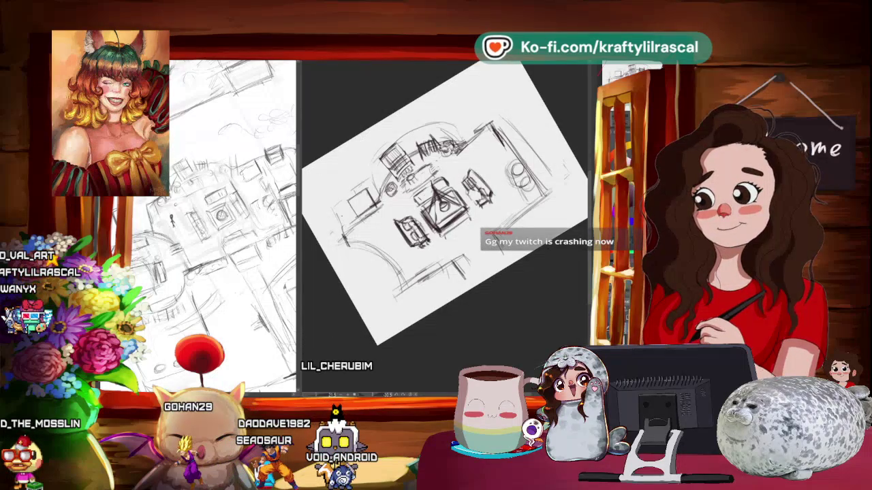
{"action": "key", "text": "minus"}
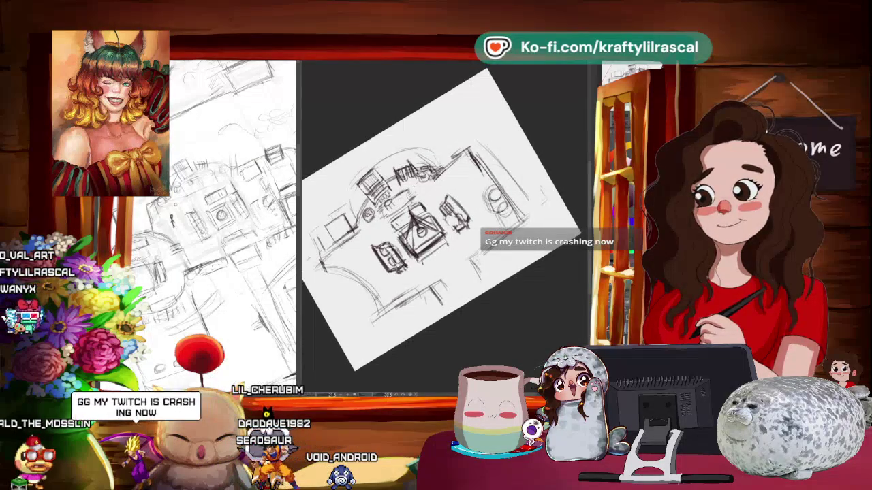
{"action": "key", "text": "asciicircum"}
{"action": "key", "text": "asciicircum"}
{"action": "key", "text": "asciicircum"}
{"action": "key", "text": "asciicircum"}
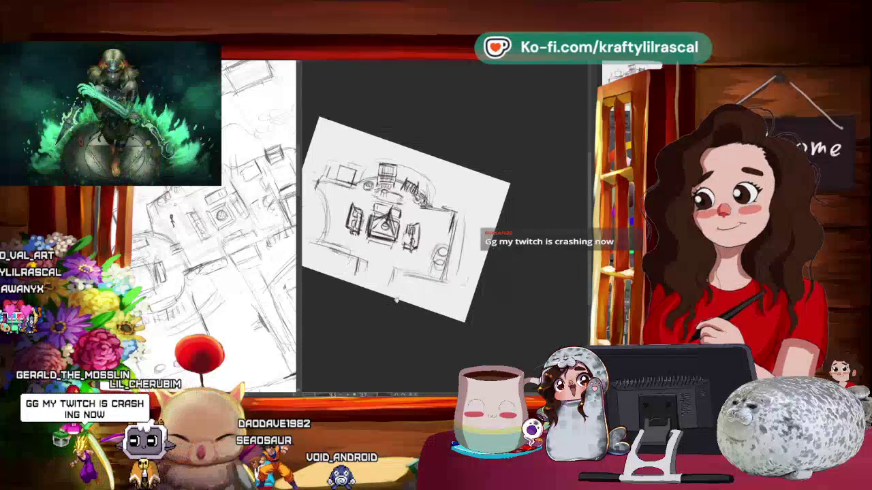
{"action": "key", "text": "minus"}
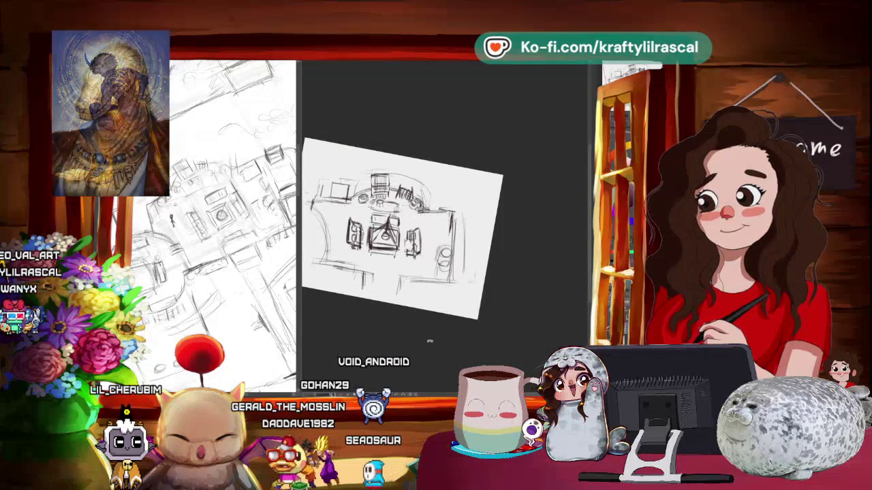
{"action": "left_click_drag", "start_coordinate": [363, 351], "coordinate": [448, 339]}
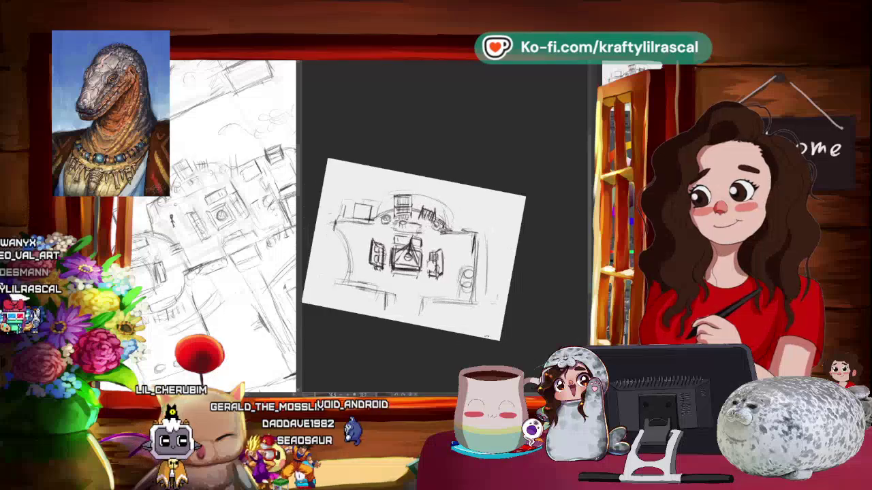
{"action": "scroll", "coordinate": [449, 339], "scroll_direction": "up", "scroll_amount": 2}
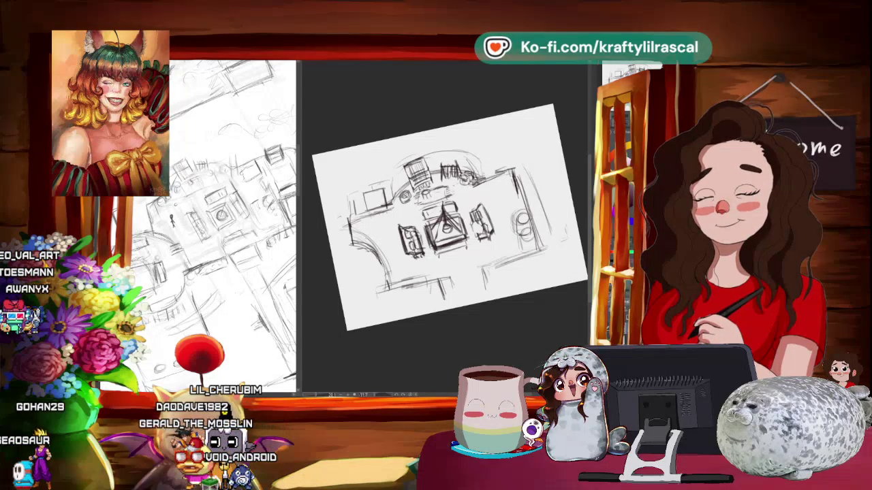
{"action": "scroll", "coordinate": [443, 218], "scroll_direction": "down", "scroll_amount": 5}
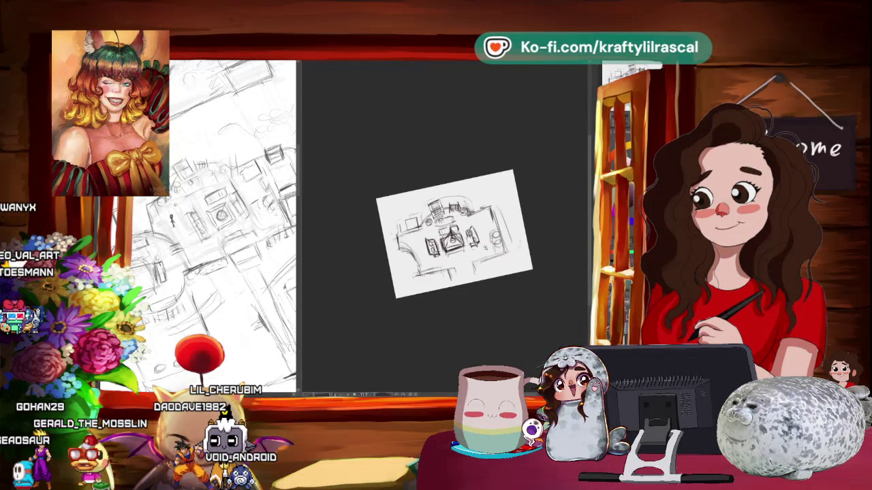
{"action": "scroll", "coordinate": [415, 225], "scroll_direction": "up", "scroll_amount": 4}
{"action": "scroll", "coordinate": [416, 225], "scroll_direction": "down", "scroll_amount": 1}
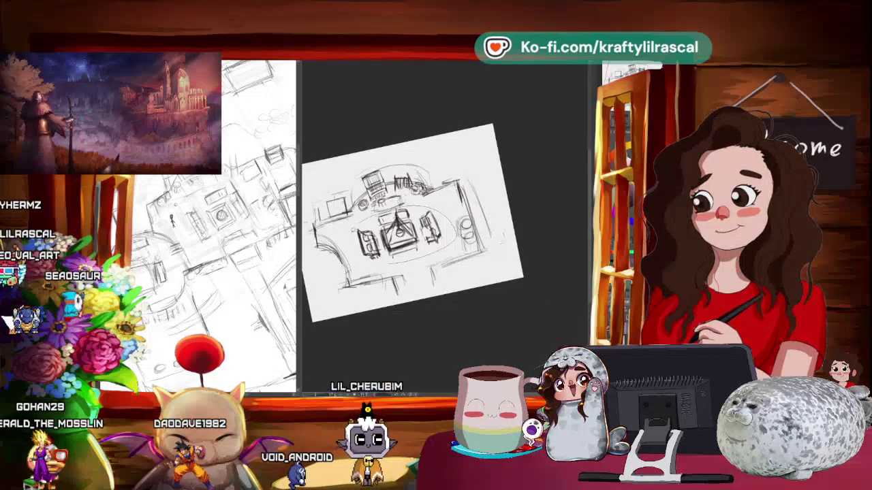
Step: Lasso the central fountain group and enlarge it slightly up-left
{"action": "left_click_drag", "start_coordinate": [358, 218], "coordinate": [364, 208]}
{"action": "key", "text": "ctrl+t"}
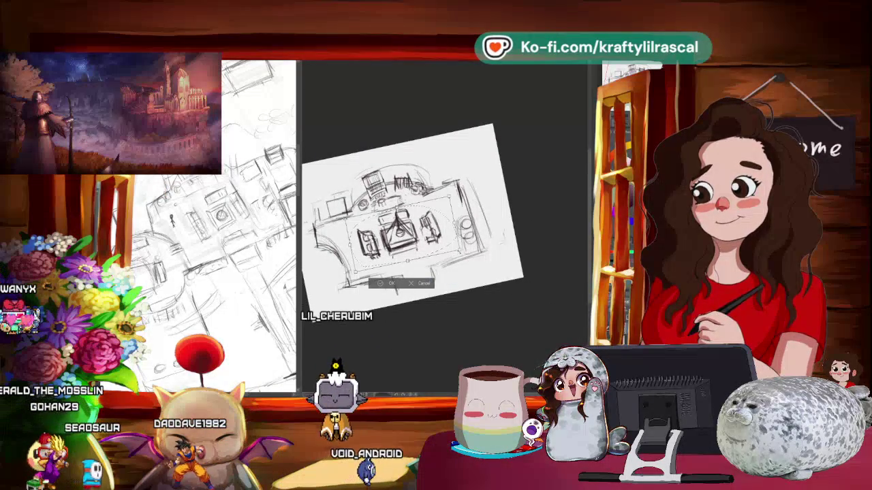
{"action": "left_click_drag", "start_coordinate": [451, 262], "coordinate": [455, 265]}
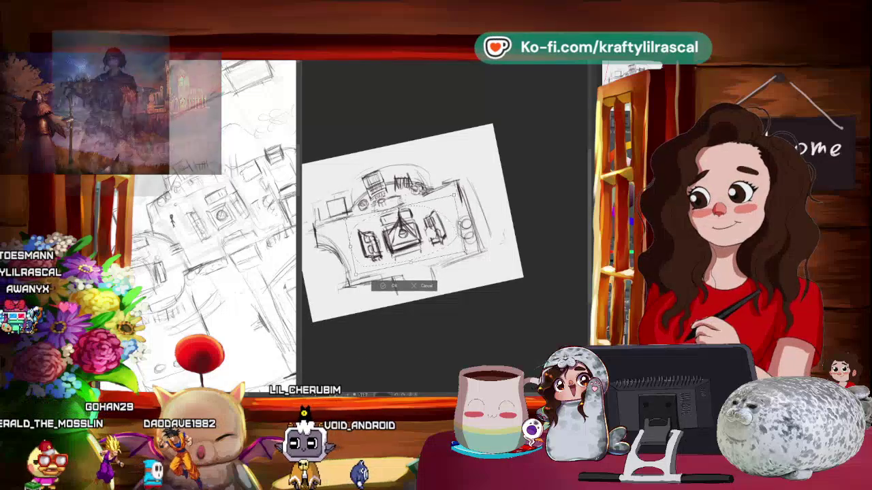
{"action": "left_click_drag", "start_coordinate": [352, 207], "coordinate": [348, 203]}
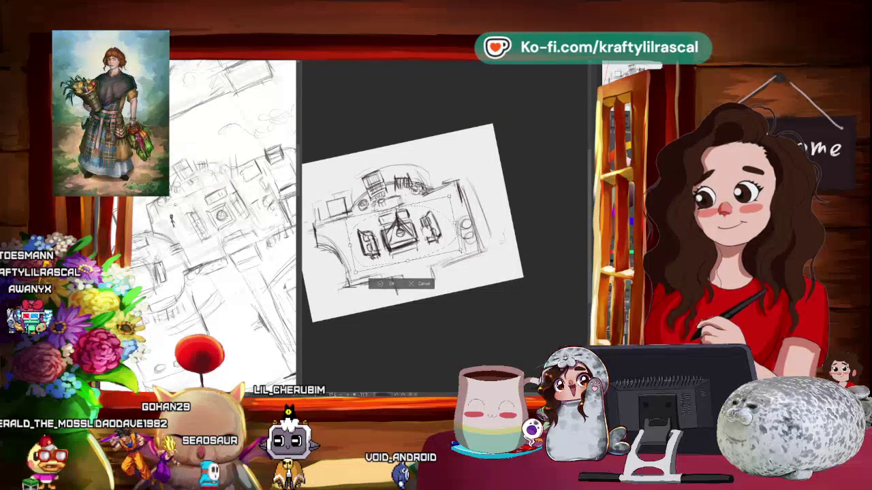
{"action": "key", "text": "Return"}
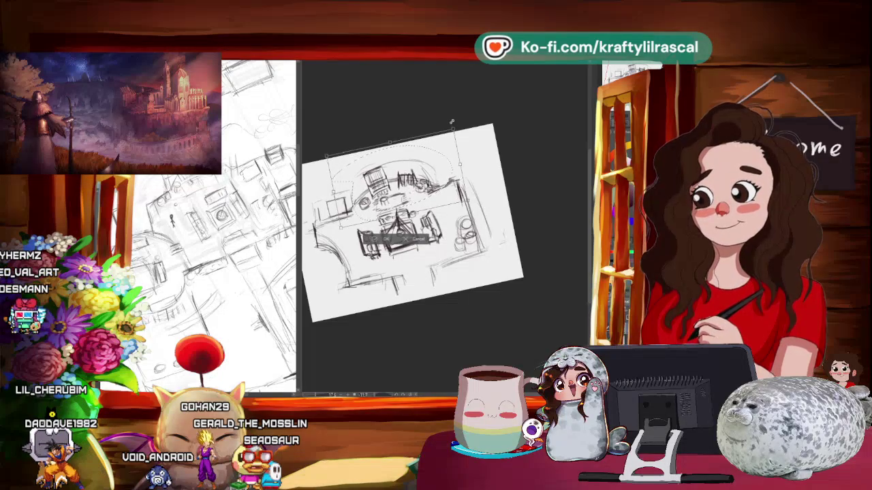
Step: Nudge the top buildings slightly left with a small rotation, then deselect
{"action": "left_click_drag", "start_coordinate": [402, 204], "coordinate": [397, 204]}
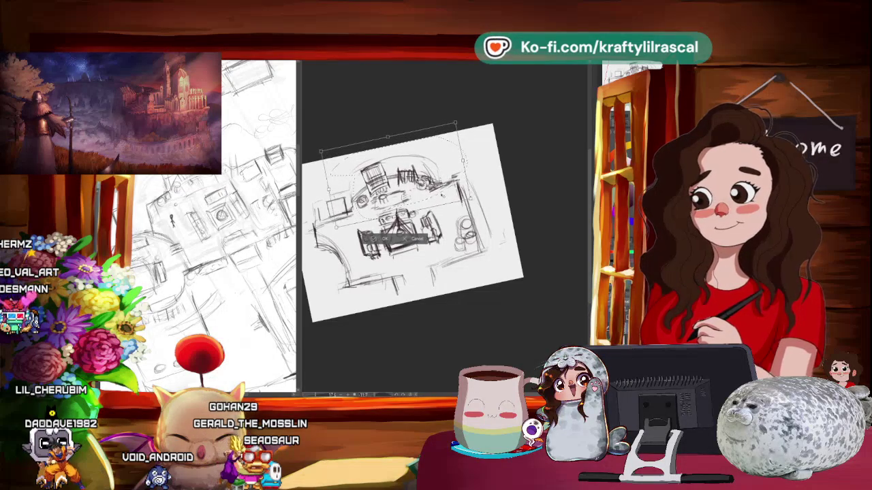
{"action": "mouse_move", "coordinate": [453, 126]}
{"action": "left_mouse_down"}
{"action": "mouse_move", "coordinate": [463, 118]}
{"action": "mouse_move", "coordinate": [457, 124]}
{"action": "left_mouse_up"}
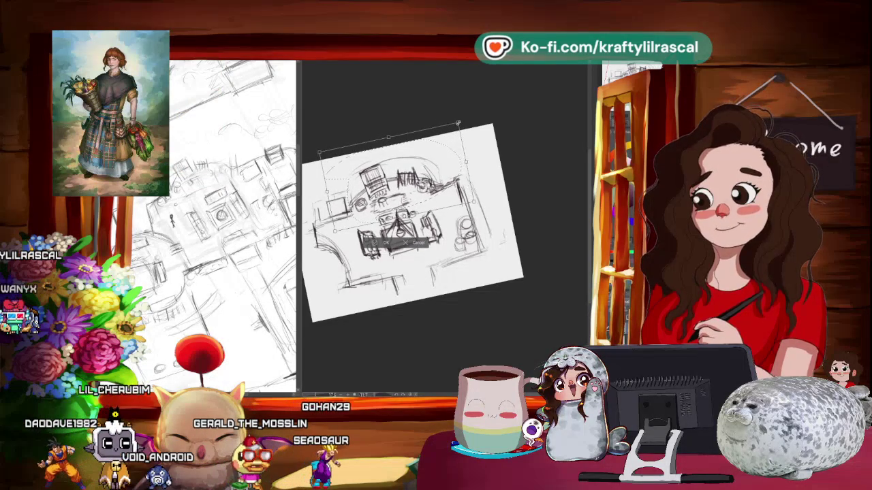
{"action": "key", "text": "Return"}
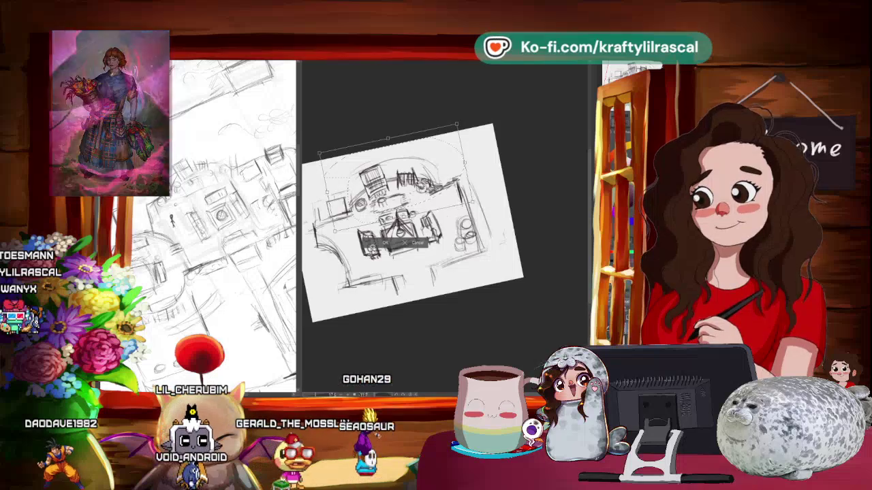
{"action": "key", "text": "ctrl+d"}
{"action": "key", "text": "ctrl+minus"}
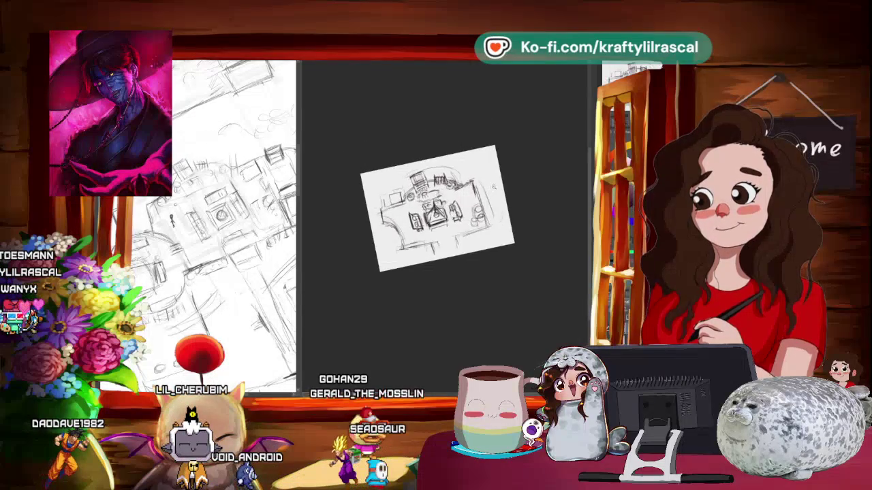
{"action": "key", "text": "ctrl+plus"}
{"action": "left_click_drag", "start_coordinate": [522, 189], "coordinate": [541, 163]}
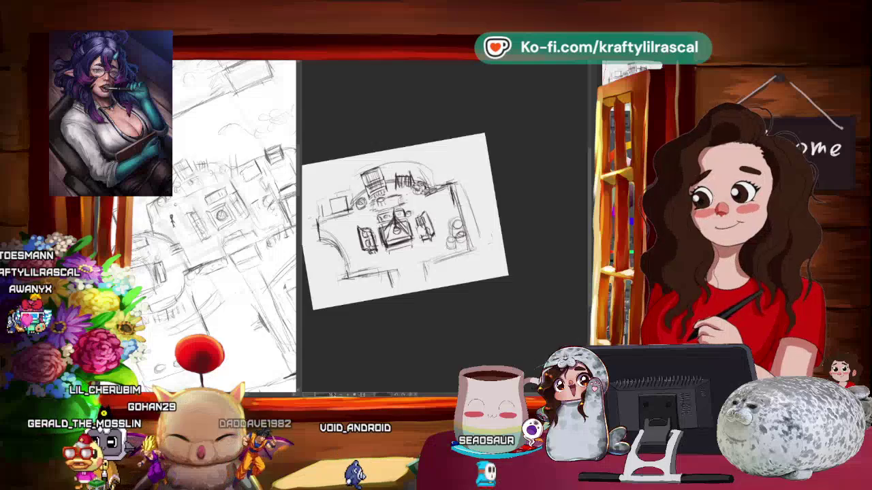
{"action": "left_click_drag", "start_coordinate": [505, 238], "coordinate": [507, 212]}
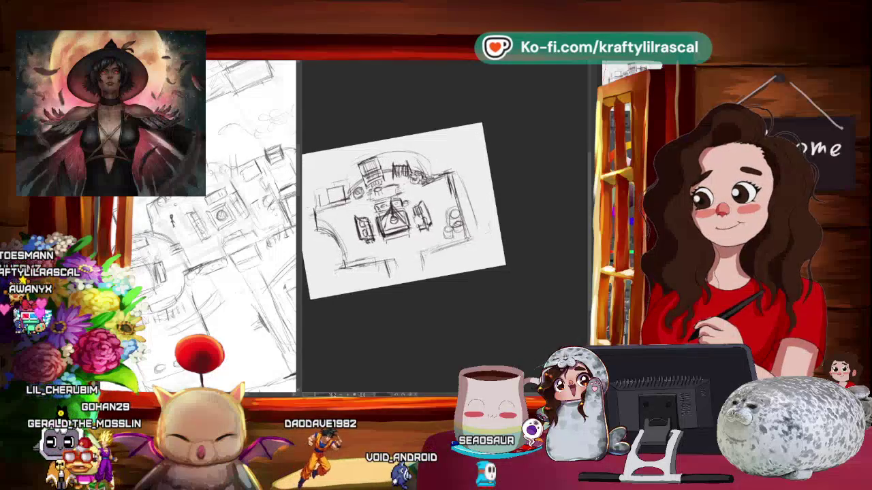
{"action": "scroll", "coordinate": [506, 211], "scroll_direction": "up", "scroll_amount": 5}
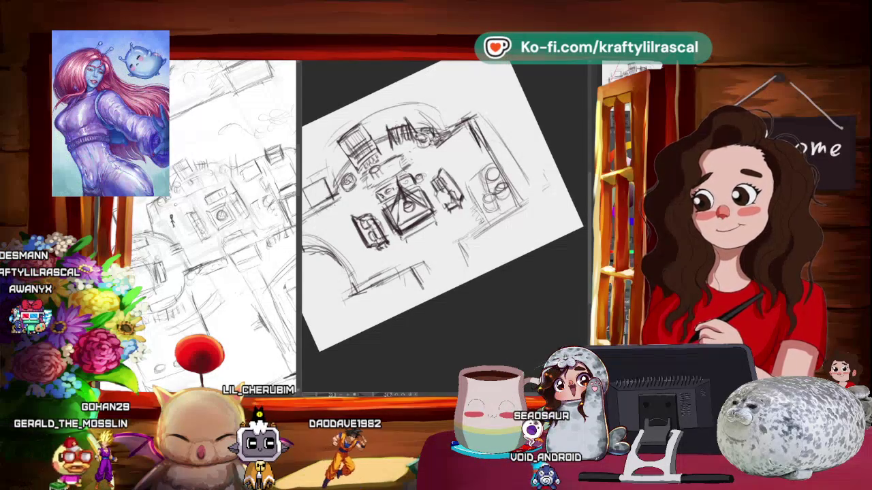
{"action": "mouse_move", "coordinate": [517, 225]}
{"action": "left_mouse_down"}
{"action": "mouse_move", "coordinate": [502, 309]}
{"action": "mouse_move", "coordinate": [482, 323]}
{"action": "mouse_move", "coordinate": [421, 332]}
{"action": "mouse_move", "coordinate": [488, 300]}
{"action": "mouse_move", "coordinate": [536, 261]}
{"action": "mouse_move", "coordinate": [449, 321]}
{"action": "mouse_move", "coordinate": [457, 331]}
{"action": "mouse_move", "coordinate": [517, 338]}
{"action": "mouse_move", "coordinate": [515, 323]}
{"action": "mouse_move", "coordinate": [468, 325]}
{"action": "mouse_move", "coordinate": [488, 317]}
{"action": "mouse_move", "coordinate": [464, 311]}
{"action": "mouse_move", "coordinate": [516, 302]}
{"action": "left_mouse_up"}
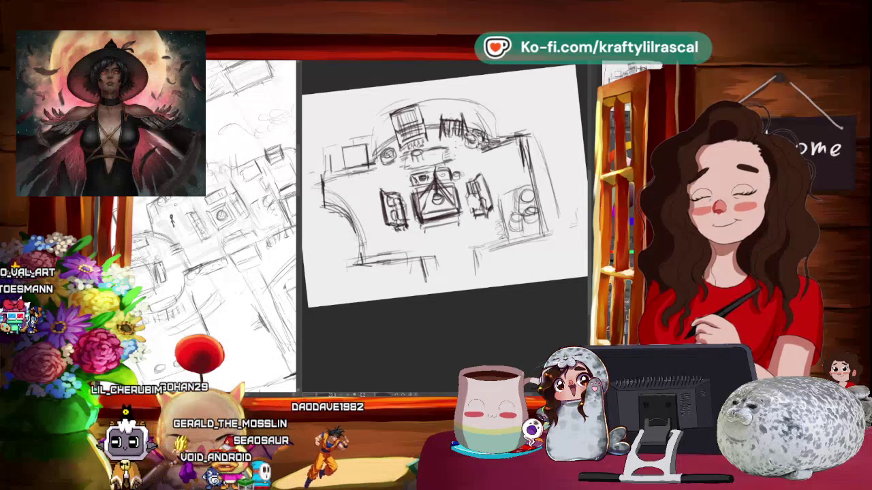
{"action": "scroll", "coordinate": [446, 218], "scroll_direction": "up", "scroll_amount": 2}
{"action": "scroll", "coordinate": [446, 218], "scroll_direction": "up", "scroll_amount": 2}
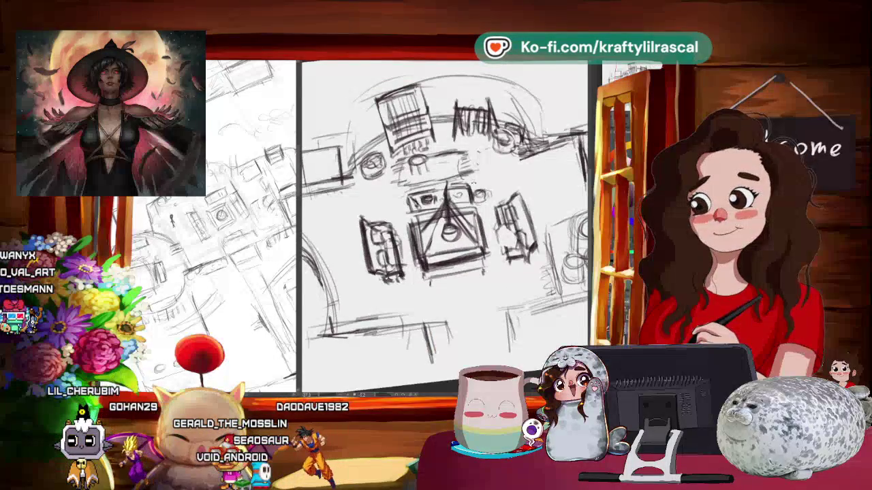
{"action": "scroll", "coordinate": [446, 218], "scroll_direction": "up", "scroll_amount": 2}
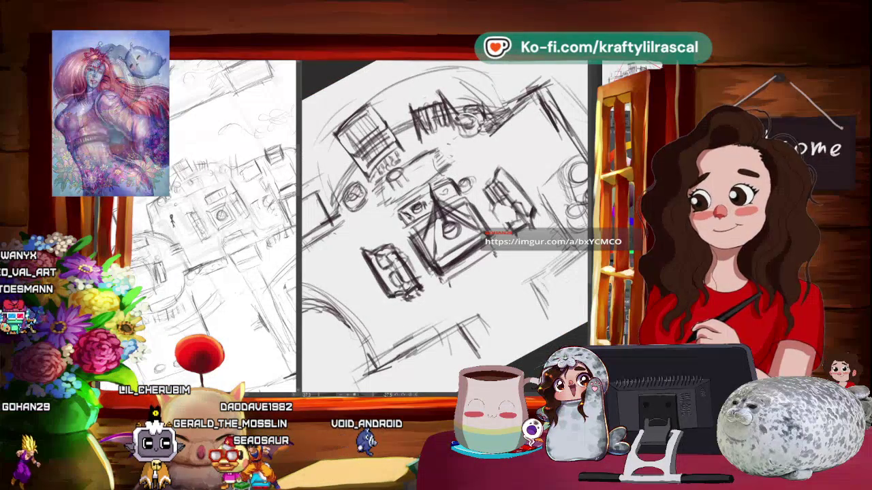
{"action": "key", "text": "minus"}
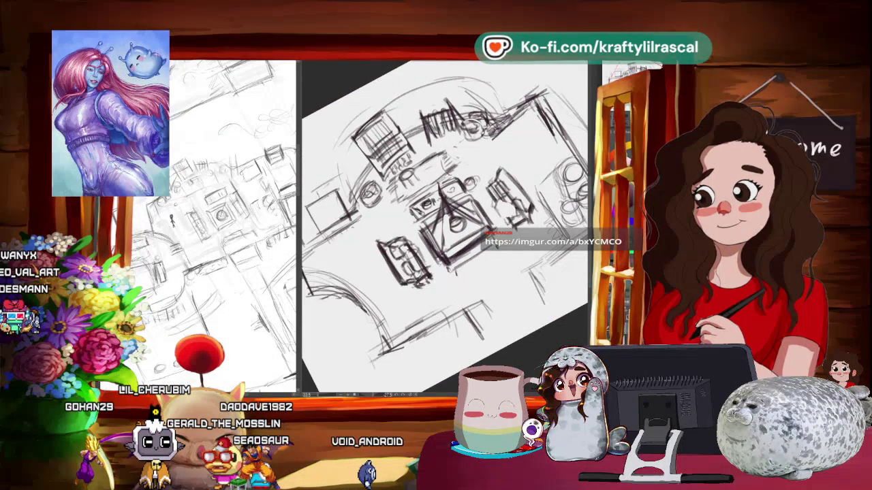
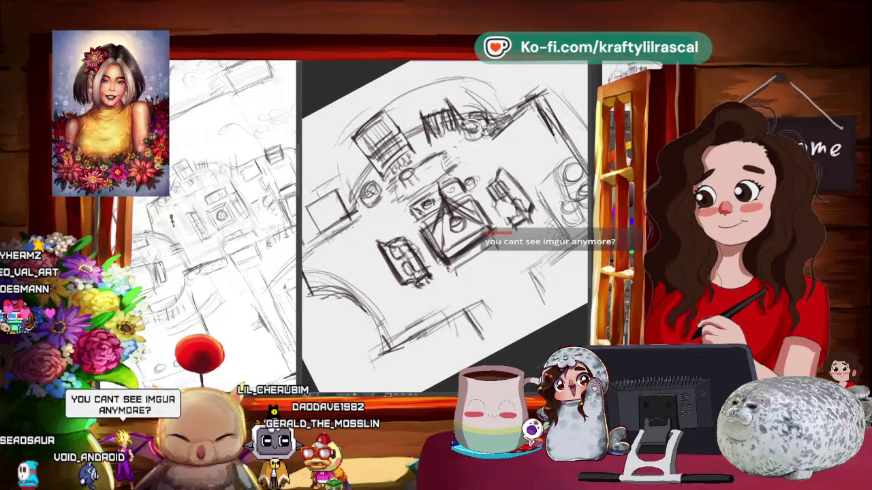
Step: Switch to the Chrome window showing Imgur's 'Imgur access in the United Kingdom' help article
{"action": "key", "text": "alt+Tab"}
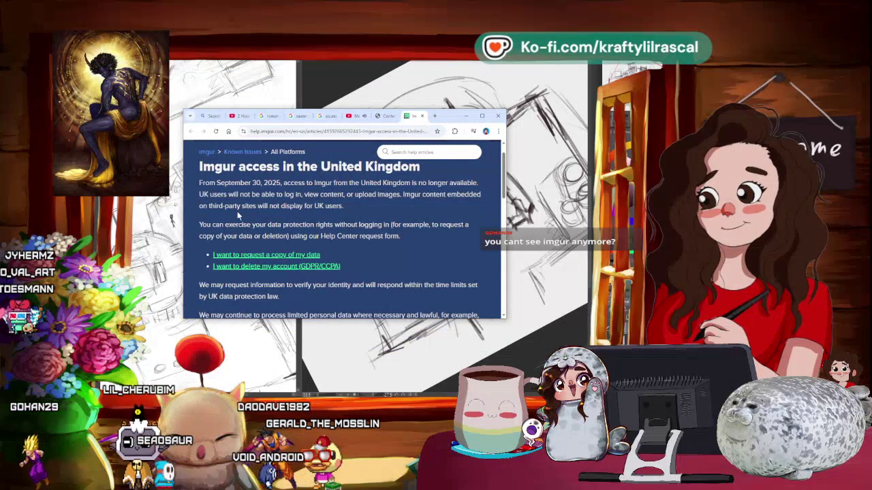
Step: Read Imgur's UK access notice down to support contacts, then drag the browser off-screen
{"action": "scroll", "coordinate": [286, 212], "scroll_direction": "down", "scroll_amount": 2}
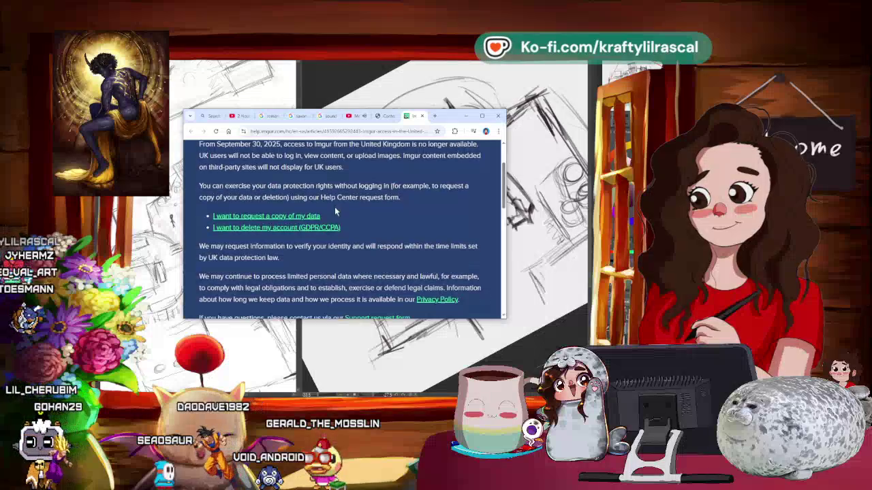
{"action": "scroll", "coordinate": [335, 211], "scroll_direction": "down", "scroll_amount": 1}
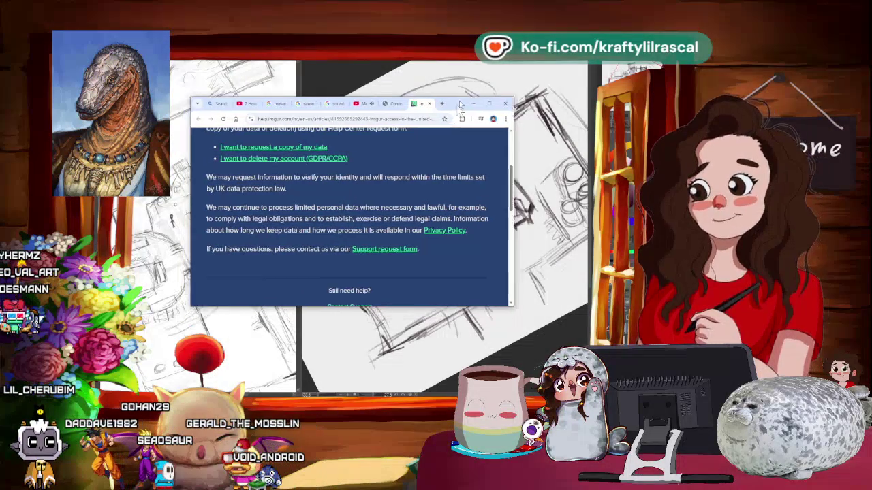
{"action": "left_click_drag", "start_coordinate": [448, 125], "coordinate": [286, 4]}
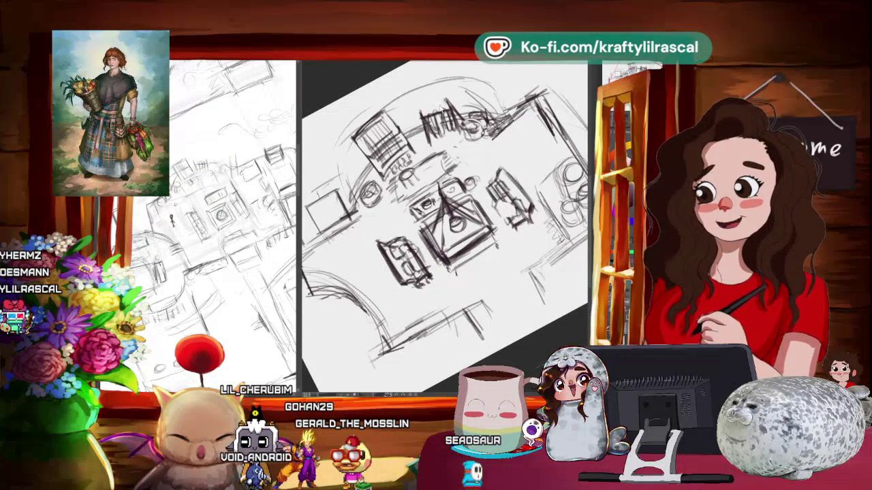
Step: Zoom out slightly, recentre the room sketch and rotate it to a nearly level angle
{"action": "key", "text": "ctrl+minus"}
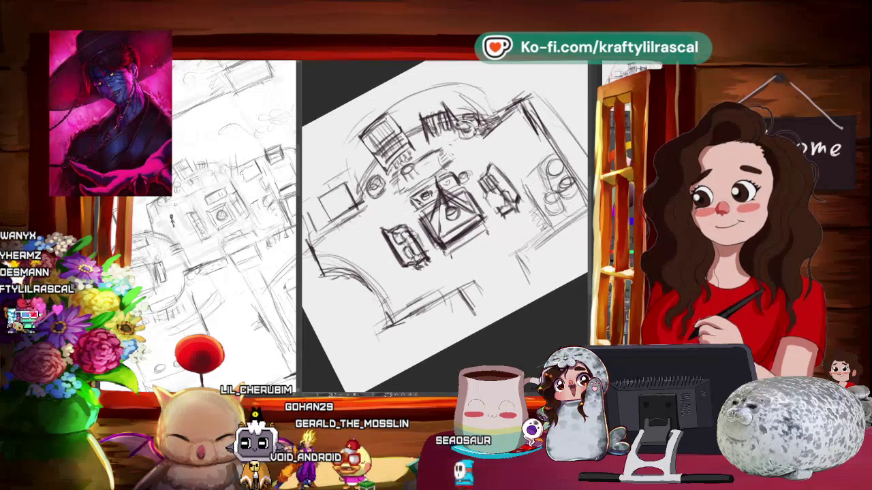
{"action": "left_click_drag", "start_coordinate": [442, 204], "coordinate": [415, 190]}
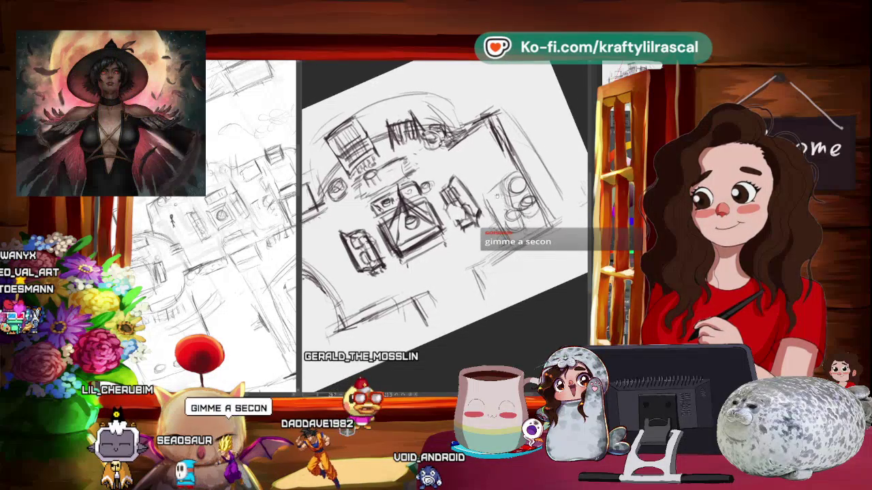
{"action": "left_click_drag", "start_coordinate": [544, 170], "coordinate": [537, 225]}
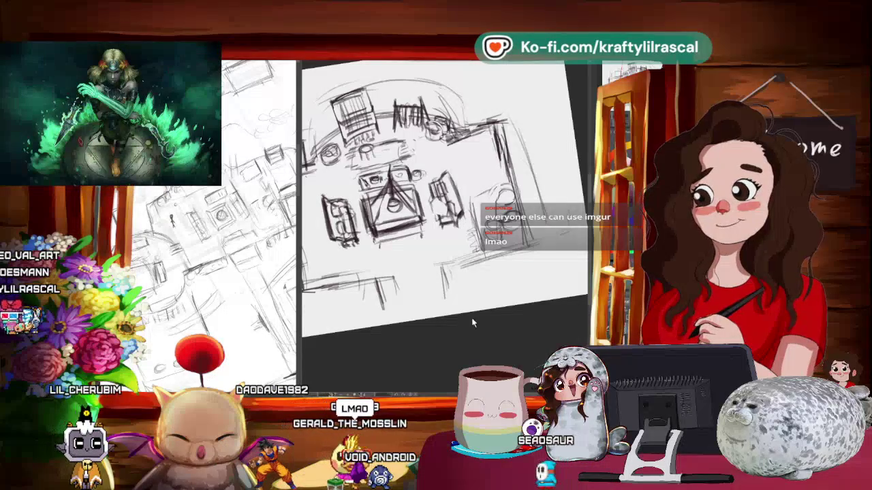
Step: Zoom the room sketch out and back in, then rotate it well clockwise
{"action": "scroll", "coordinate": [511, 139], "scroll_direction": "down", "scroll_amount": 3}
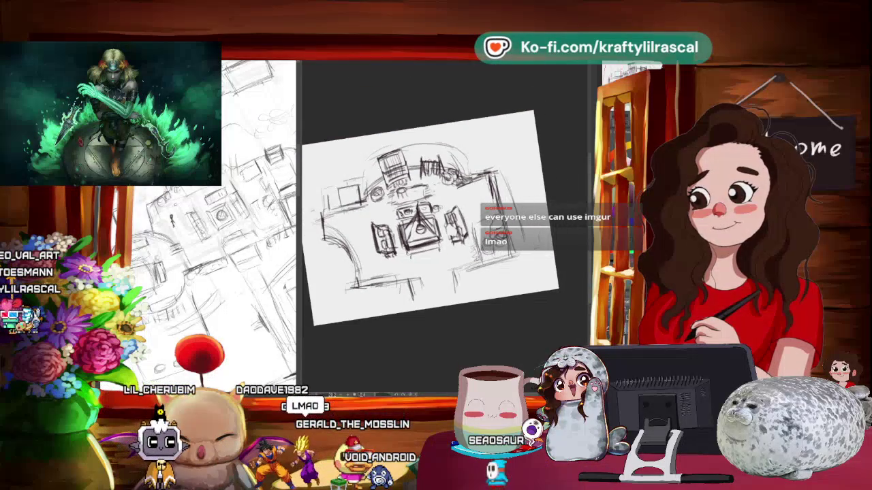
{"action": "scroll", "coordinate": [511, 139], "scroll_direction": "up", "scroll_amount": 2}
{"action": "scroll", "coordinate": [510, 138], "scroll_direction": "up", "scroll_amount": 2}
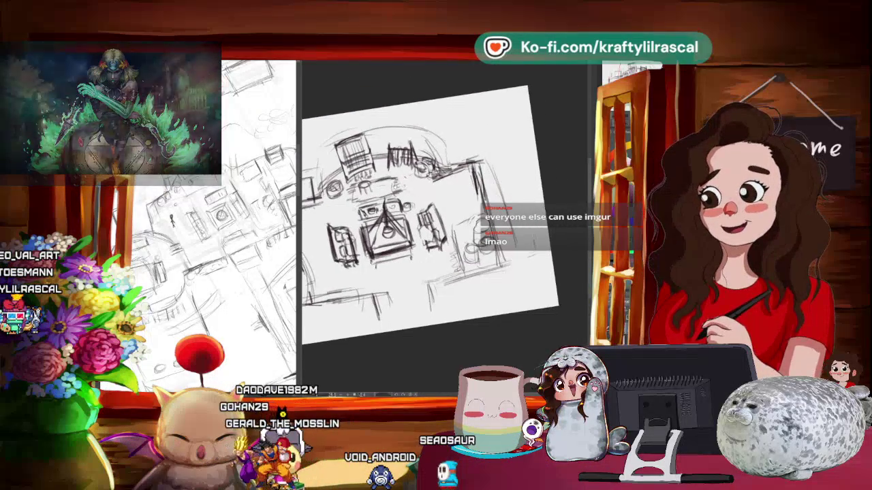
{"action": "scroll", "coordinate": [436, 214], "scroll_direction": "up", "scroll_amount": 1}
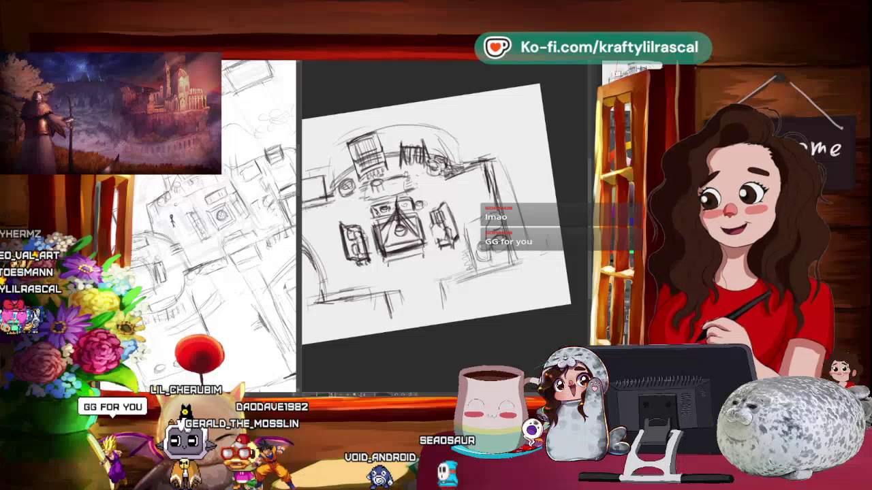
{"action": "left_click_drag", "start_coordinate": [436, 211], "coordinate": [477, 286]}
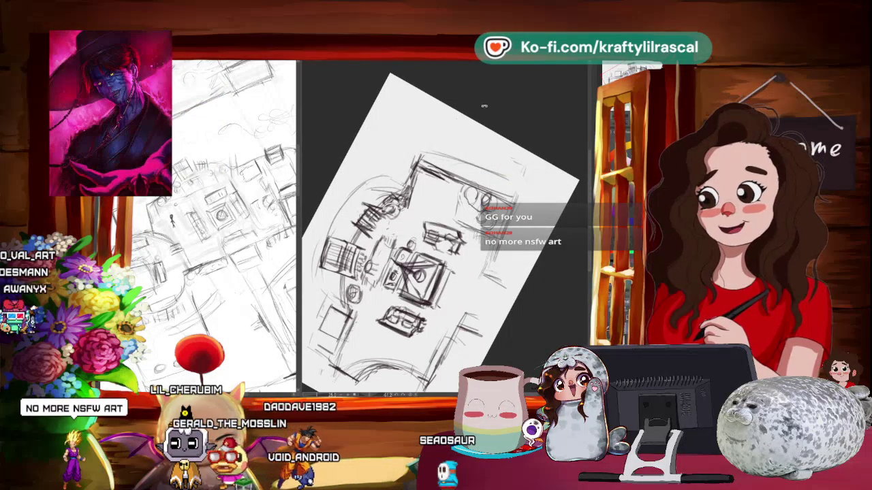
Step: Rotate the room sketch counter-clockwise and fine-tune its angle and position
{"action": "left_click_drag", "start_coordinate": [483, 103], "coordinate": [564, 180]}
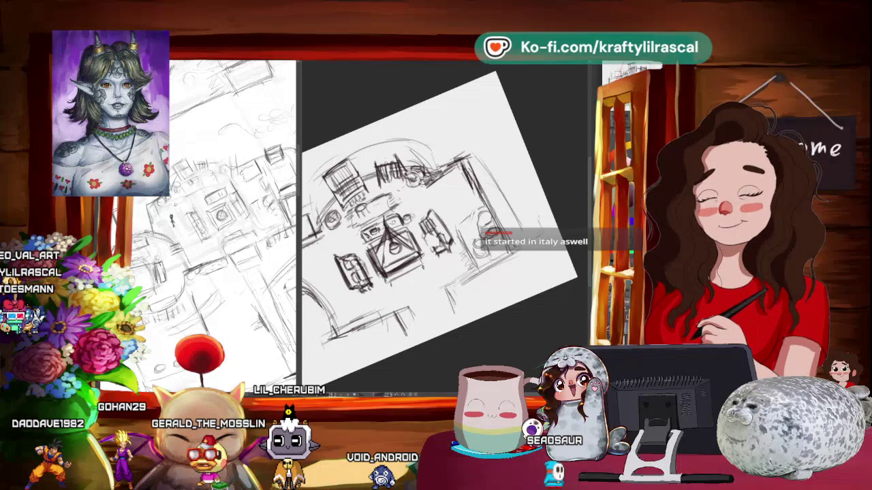
{"action": "left_click_drag", "start_coordinate": [532, 269], "coordinate": [538, 204]}
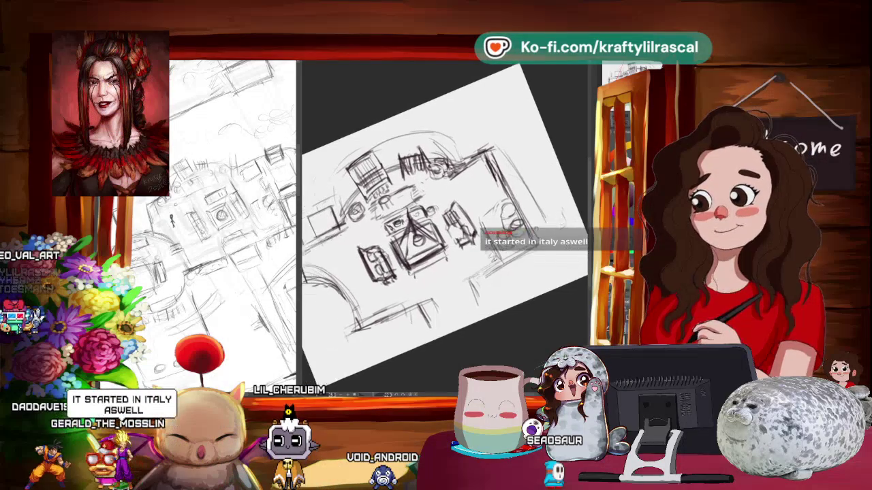
{"action": "left_click_drag", "start_coordinate": [531, 268], "coordinate": [524, 225]}
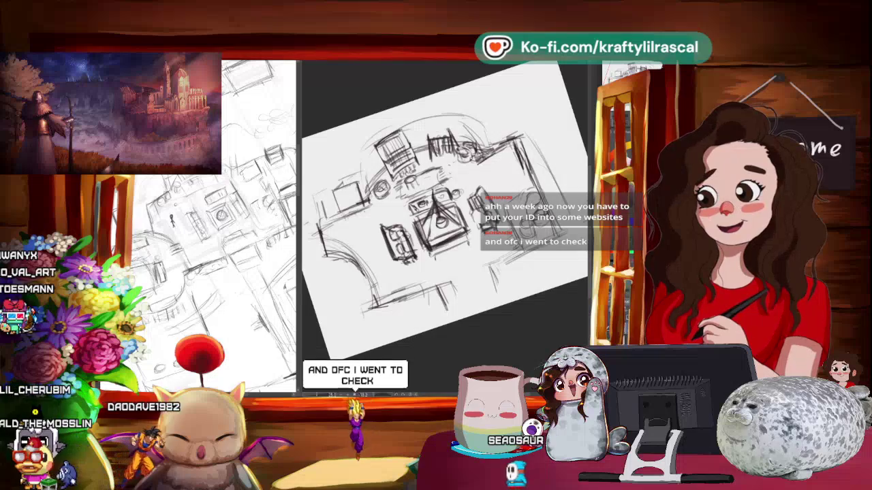
{"action": "left_click_drag", "start_coordinate": [443, 211], "coordinate": [423, 239]}
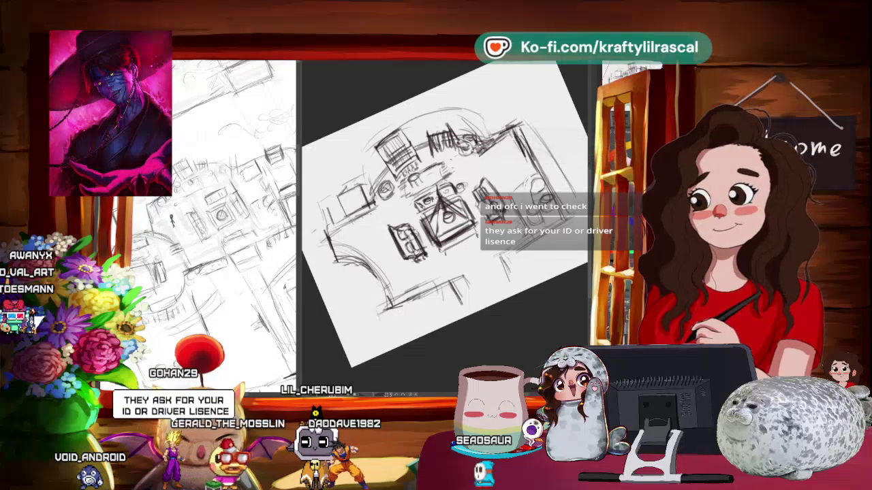
{"action": "mouse_move", "coordinate": [480, 318]}
{"action": "left_mouse_down"}
{"action": "mouse_move", "coordinate": [470, 311]}
{"action": "mouse_move", "coordinate": [467, 325]}
{"action": "mouse_move", "coordinate": [442, 334]}
{"action": "left_mouse_up"}
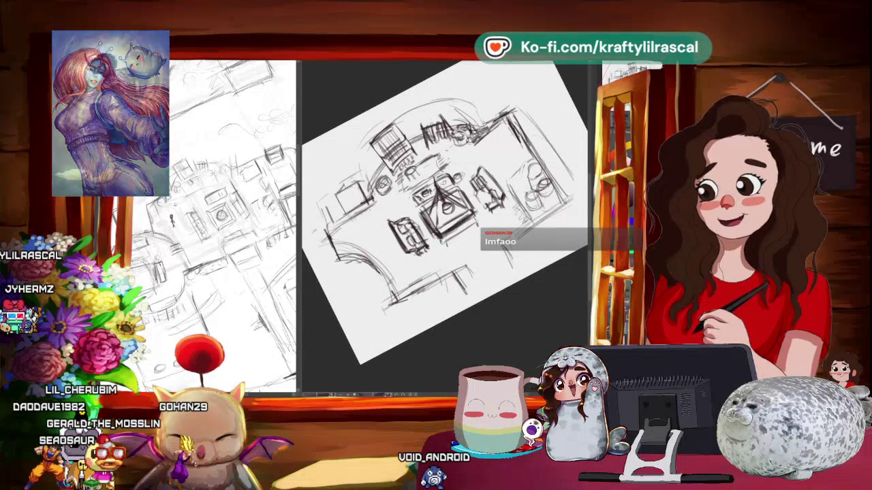
{"action": "mouse_move", "coordinate": [433, 339]}
{"action": "left_mouse_down"}
{"action": "mouse_move", "coordinate": [452, 311]}
{"action": "mouse_move", "coordinate": [483, 354]}
{"action": "mouse_move", "coordinate": [470, 310]}
{"action": "left_mouse_up"}
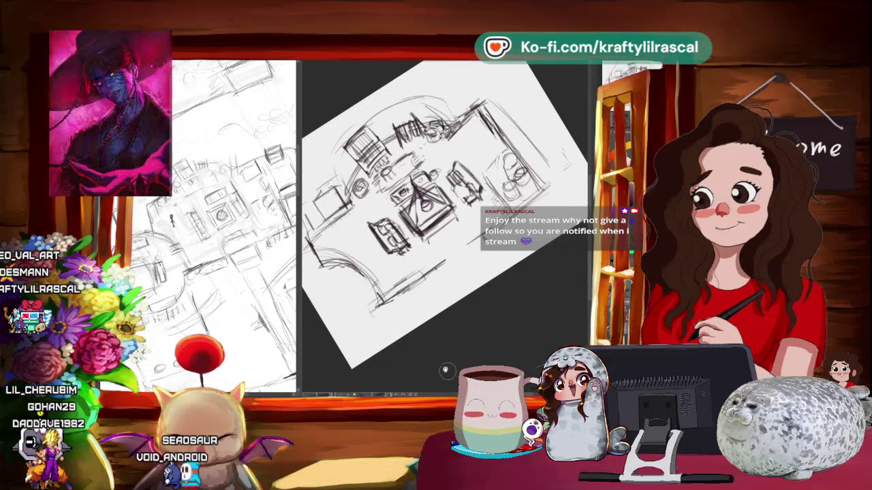
{"action": "key", "text": "minus"}
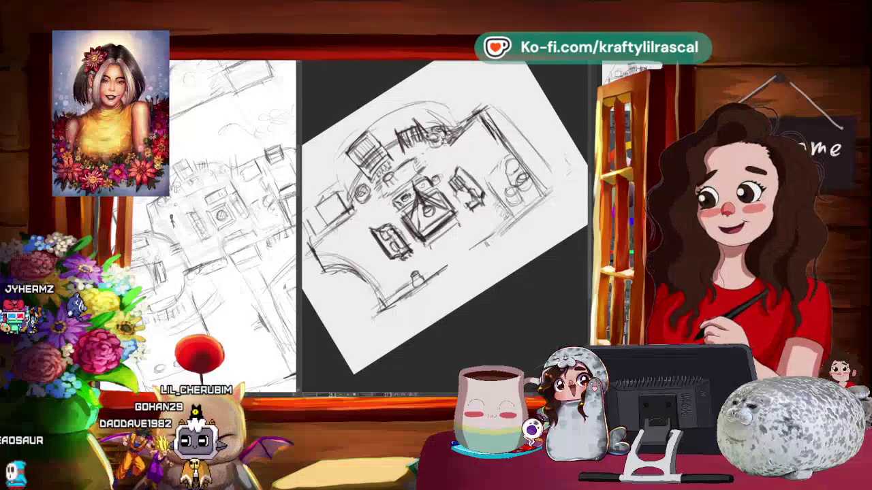
{"action": "key", "text": "minus"}
{"action": "key", "text": "minus"}
{"action": "key", "text": "minus"}
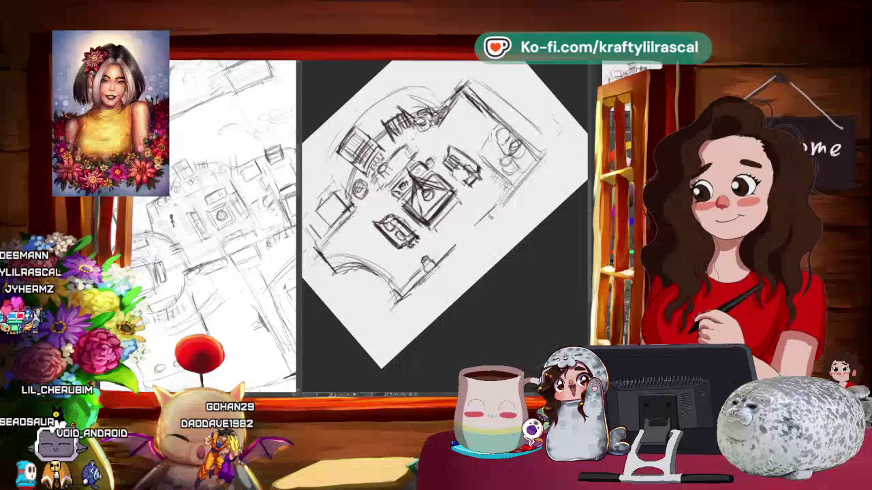
Step: Undo the stray dark mark and rotate the canvas toward horizontal
{"action": "key", "text": "ctrl+z"}
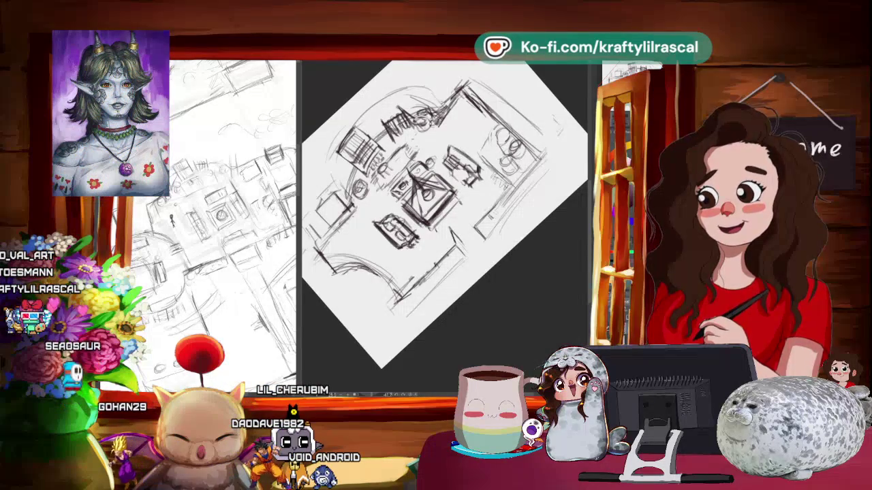
{"action": "mouse_move", "coordinate": [531, 252]}
{"action": "left_mouse_down"}
{"action": "mouse_move", "coordinate": [515, 288]}
{"action": "mouse_move", "coordinate": [488, 308]}
{"action": "mouse_move", "coordinate": [495, 312]}
{"action": "mouse_move", "coordinate": [512, 282]}
{"action": "left_mouse_up"}
{"action": "mouse_move", "coordinate": [432, 340]}
{"action": "left_mouse_down"}
{"action": "mouse_move", "coordinate": [480, 342]}
{"action": "mouse_move", "coordinate": [446, 336]}
{"action": "left_mouse_up"}
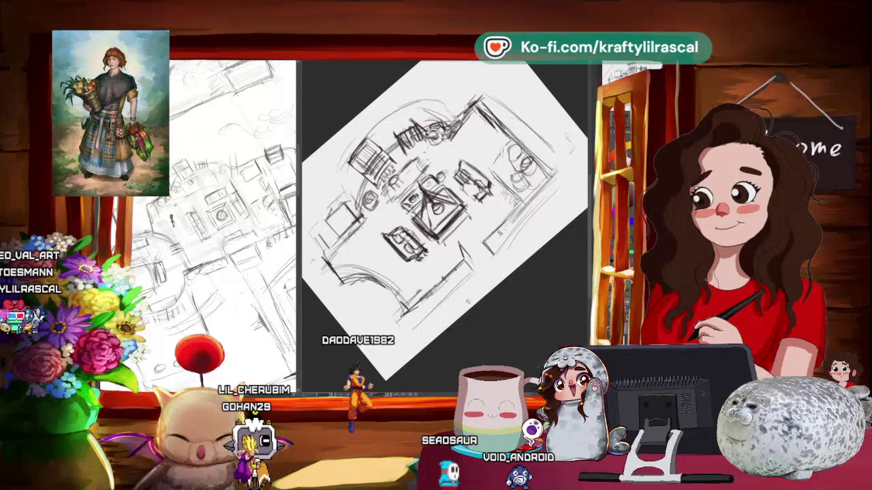
Step: Zoom out, turn the canvas to a shallower clockwise tilt, and zoom back in
{"action": "key", "text": "ctrl+minus"}
{"action": "mouse_move", "coordinate": [518, 259]}
{"action": "left_mouse_down"}
{"action": "mouse_move", "coordinate": [503, 305]}
{"action": "mouse_move", "coordinate": [517, 285]}
{"action": "mouse_move", "coordinate": [531, 167]}
{"action": "left_mouse_up"}
{"action": "key", "text": "ctrl+plus"}
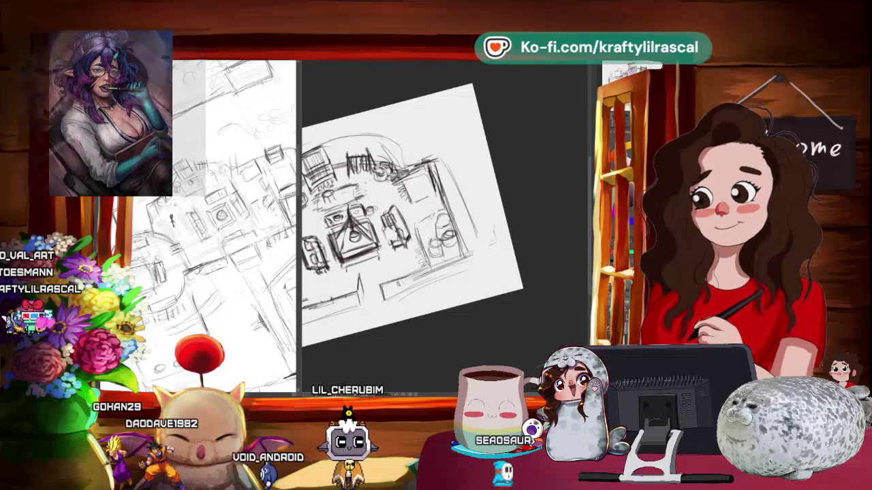
Step: Recentre the room sketch and rotate it further counter-clockwise to a steeper tilt
{"action": "left_click_drag", "start_coordinate": [517, 286], "coordinate": [514, 283]}
{"action": "mouse_move", "coordinate": [408, 211]}
{"action": "left_mouse_down"}
{"action": "mouse_move", "coordinate": [443, 204]}
{"action": "mouse_move", "coordinate": [449, 191]}
{"action": "left_mouse_up"}
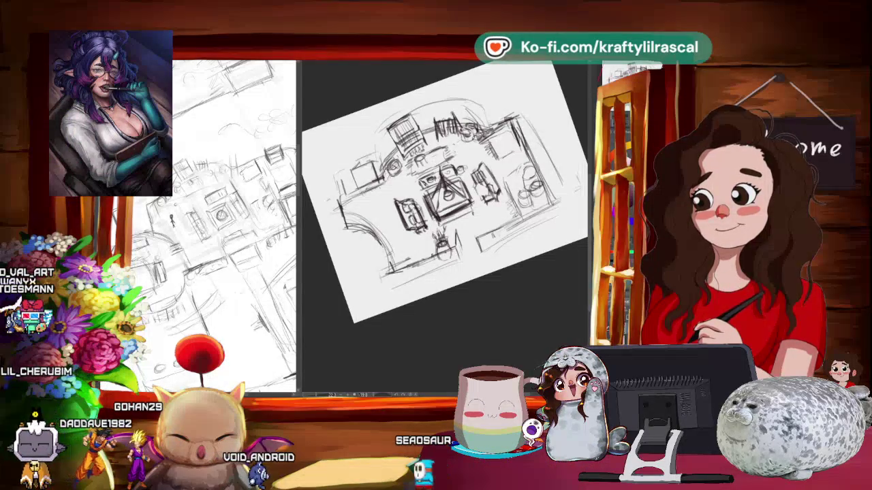
{"action": "left_click_drag", "start_coordinate": [477, 301], "coordinate": [502, 288]}
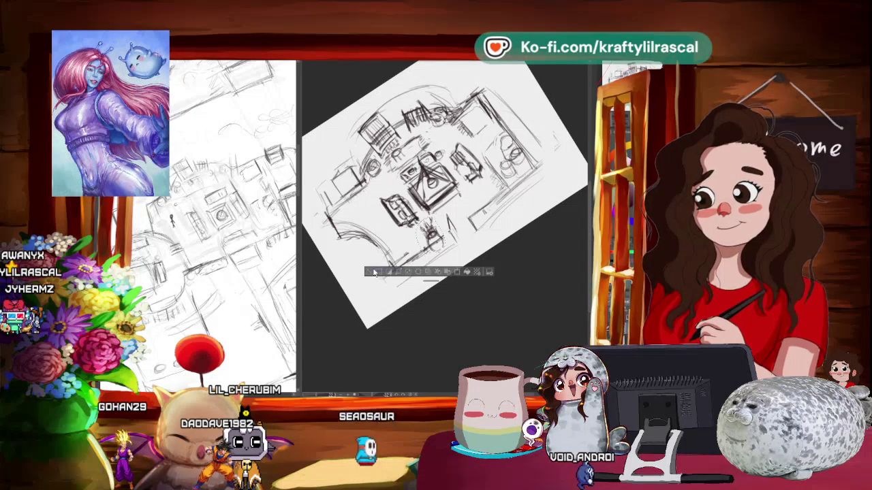
{"action": "mouse_move", "coordinate": [509, 237]}
{"action": "left_mouse_down"}
{"action": "mouse_move", "coordinate": [520, 298]}
{"action": "mouse_move", "coordinate": [507, 324]}
{"action": "left_mouse_up"}
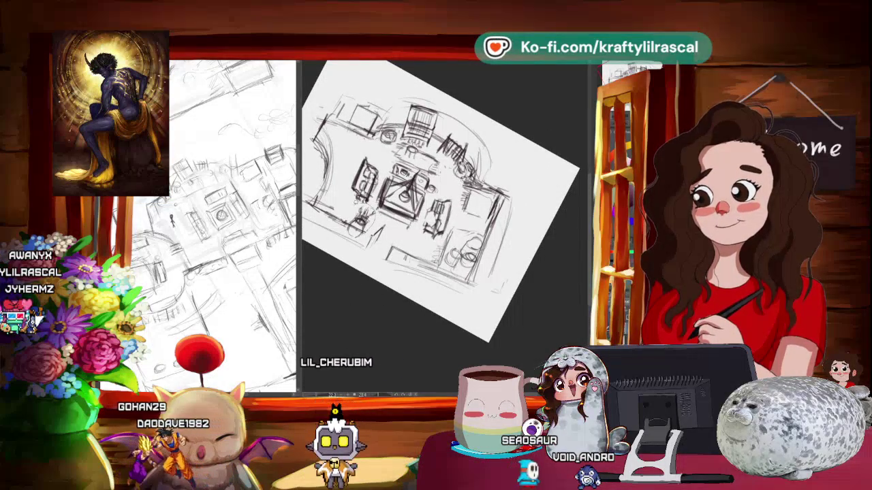
Step: Lasso the small plant below the table, copy and paste it, and place the copy to its right
{"action": "left_click_drag", "start_coordinate": [507, 324], "coordinate": [480, 325]}
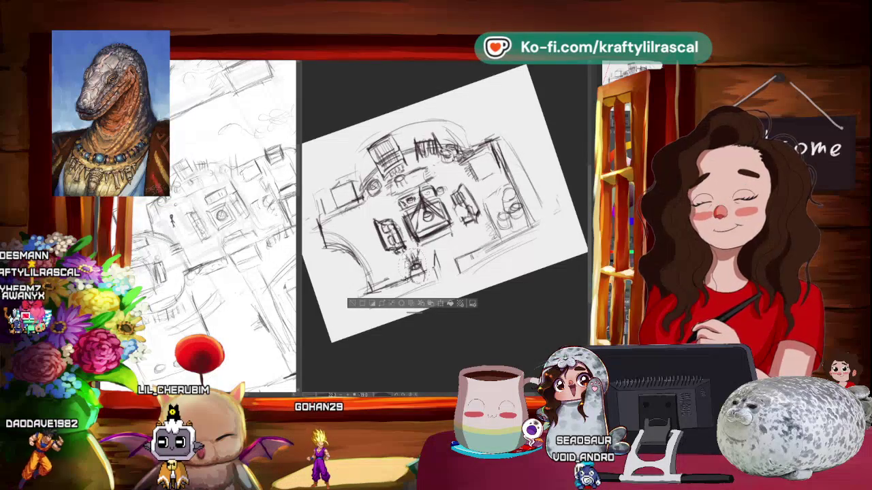
{"action": "right_click", "coordinate": [408, 263]}
{"action": "right_click", "coordinate": [423, 258]}
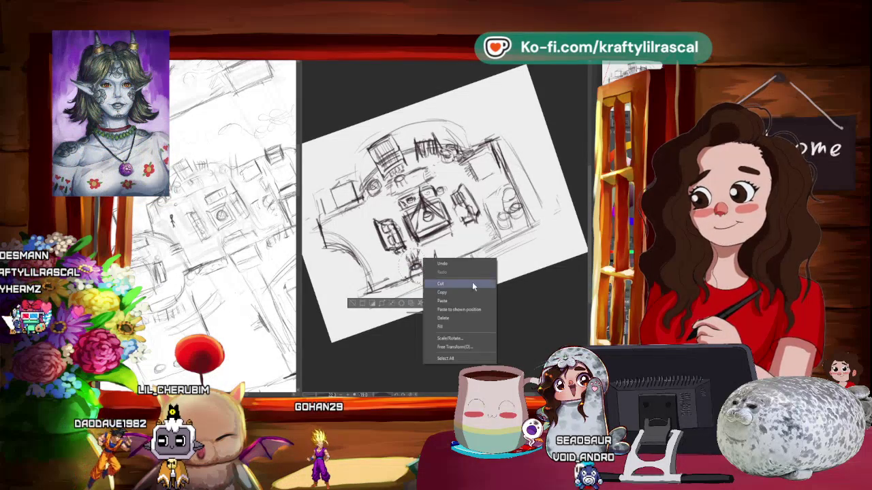
{"action": "left_click", "coordinate": [467, 301]}
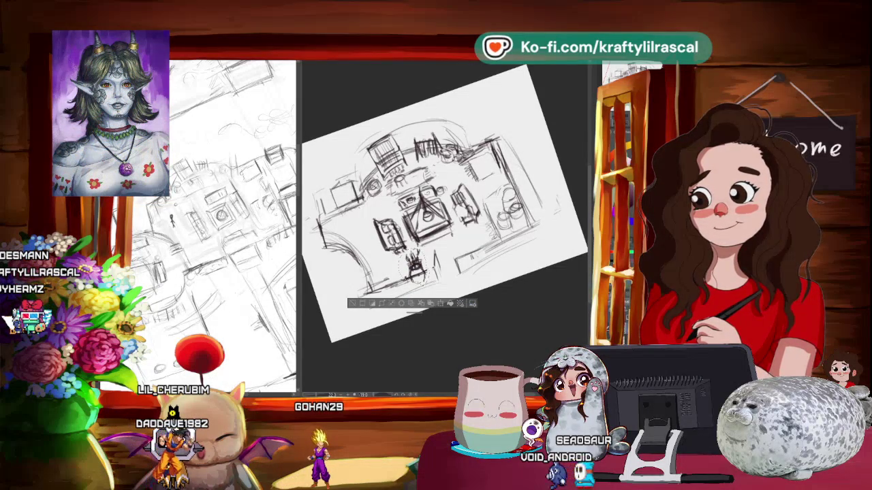
{"action": "left_click_drag", "start_coordinate": [413, 265], "coordinate": [463, 250]}
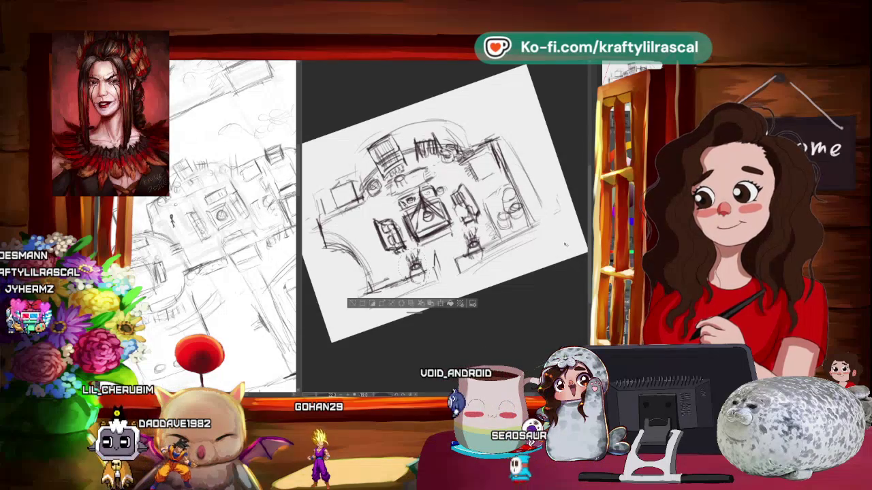
{"action": "scroll", "coordinate": [435, 204], "scroll_direction": "down", "scroll_amount": 5}
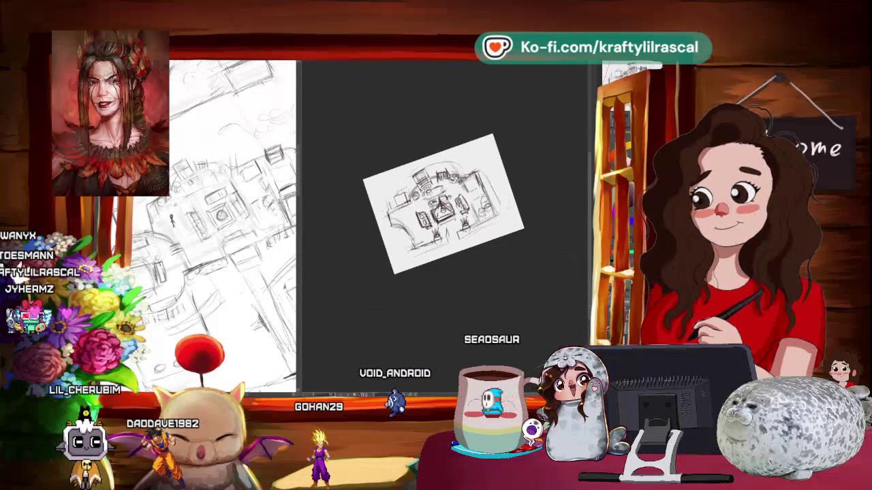
Step: Reset the view with Ctrl+0, then rotate near upright and zoom in on the table
{"action": "key", "text": "ctrl+0"}
{"action": "left_click_drag", "start_coordinate": [524, 186], "coordinate": [504, 204]}
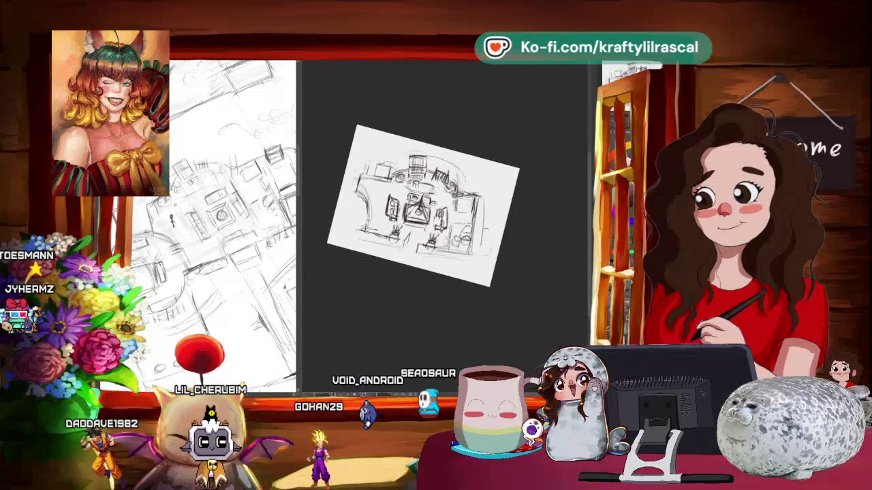
{"action": "scroll", "coordinate": [478, 175], "scroll_direction": "up", "scroll_amount": 5}
{"action": "left_click_drag", "start_coordinate": [479, 173], "coordinate": [469, 204]}
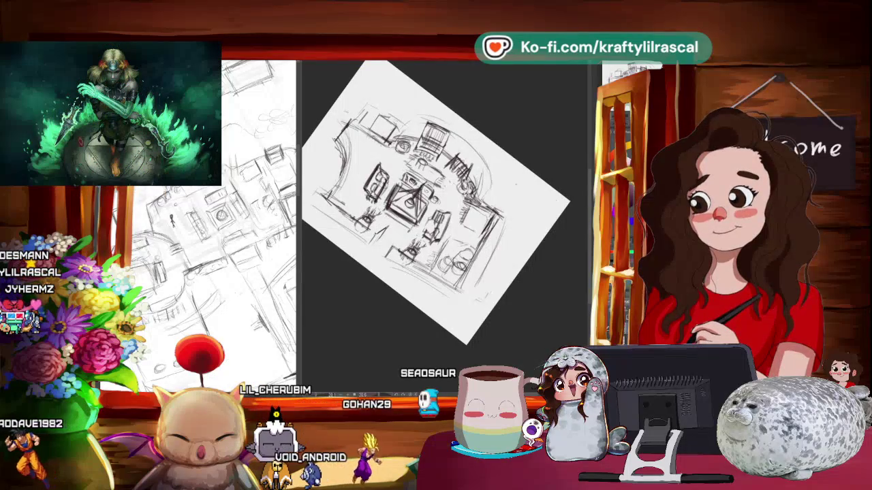
{"action": "mouse_move", "coordinate": [443, 89]}
{"action": "left_mouse_down"}
{"action": "mouse_move", "coordinate": [408, 117]}
{"action": "mouse_move", "coordinate": [442, 129]}
{"action": "left_mouse_up"}
{"action": "scroll", "coordinate": [446, 239], "scroll_direction": "up", "scroll_amount": 2}
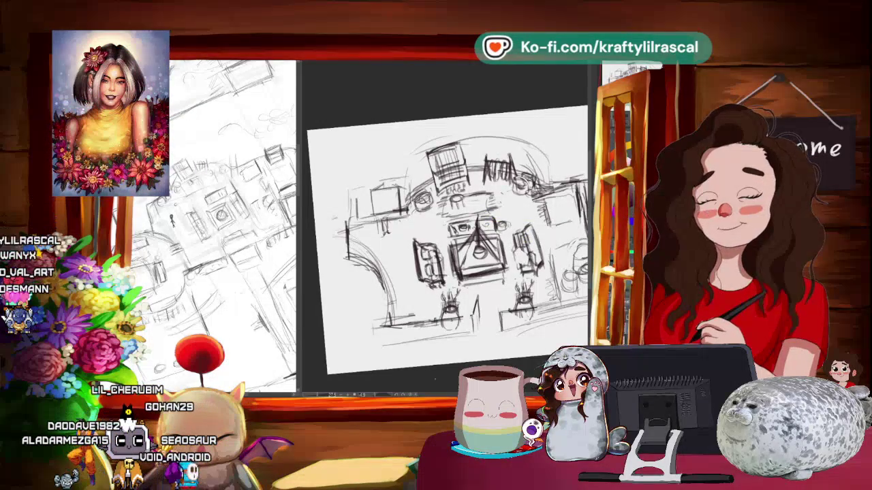
Step: Rotate the canvas about 45° and zoom so the table and two plants fill the view
{"action": "scroll", "coordinate": [446, 232], "scroll_direction": "up", "scroll_amount": 2}
{"action": "scroll", "coordinate": [446, 231], "scroll_direction": "up", "scroll_amount": 2}
{"action": "scroll", "coordinate": [446, 232], "scroll_direction": "up", "scroll_amount": 2}
{"action": "scroll", "coordinate": [446, 232], "scroll_direction": "up", "scroll_amount": 2}
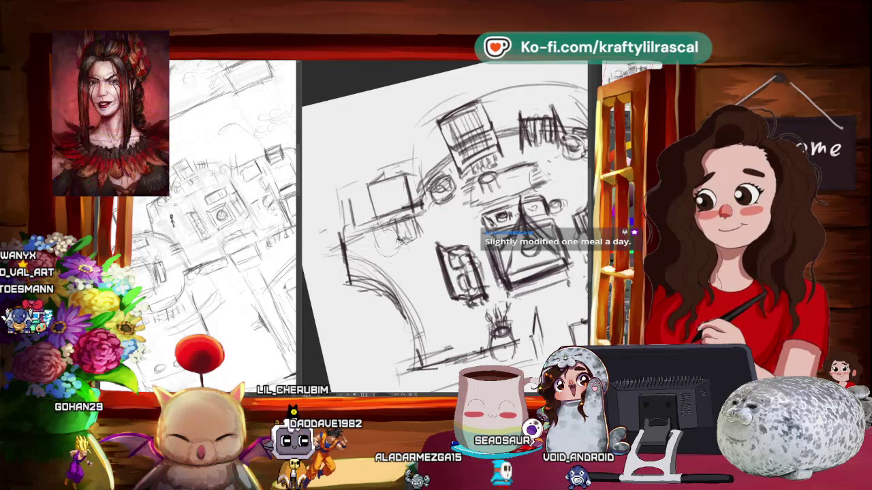
{"action": "key", "text": "ctrl+minus"}
{"action": "key", "text": "-"}
{"action": "key", "text": "-"}
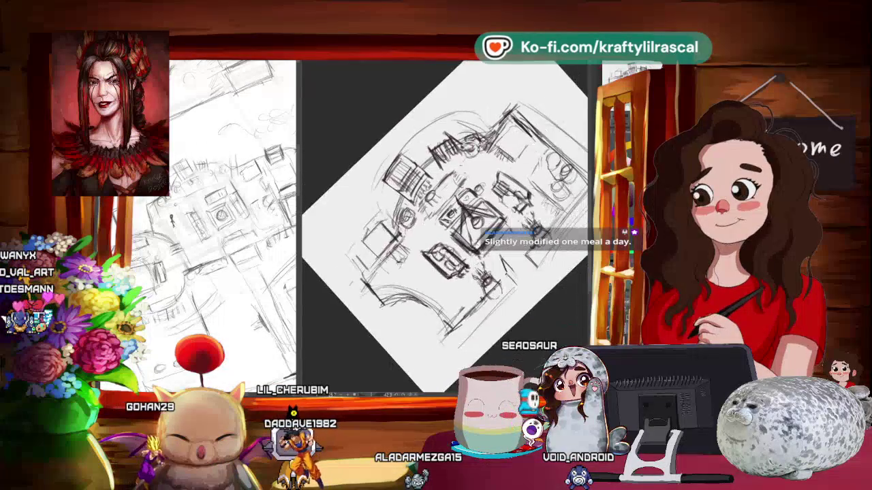
{"action": "key", "text": "ctrl+plus"}
{"action": "key", "text": "-"}
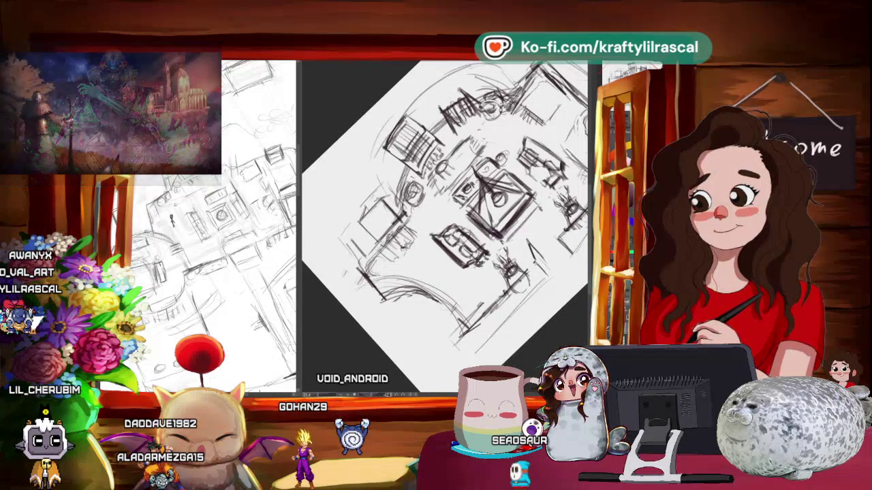
Step: Reset the canvas rotation, then tilt the view to about 8° with the whole page fitted
{"action": "scroll", "coordinate": [504, 289], "scroll_direction": "down", "scroll_amount": 3}
{"action": "key", "text": "ctrl+@"}
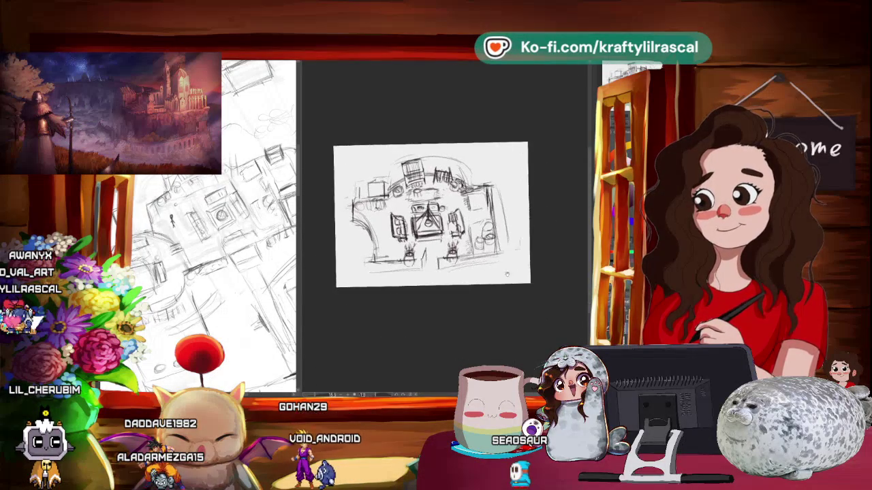
{"action": "scroll", "coordinate": [504, 289], "scroll_direction": "up", "scroll_amount": 2}
{"action": "scroll", "coordinate": [504, 289], "scroll_direction": "up", "scroll_amount": 2}
{"action": "key", "text": "minus"}
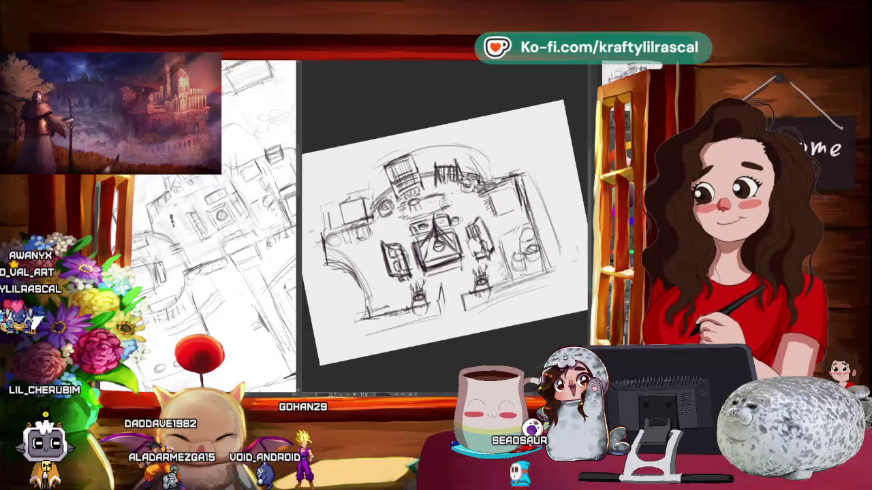
{"action": "key", "text": "asciicircum"}
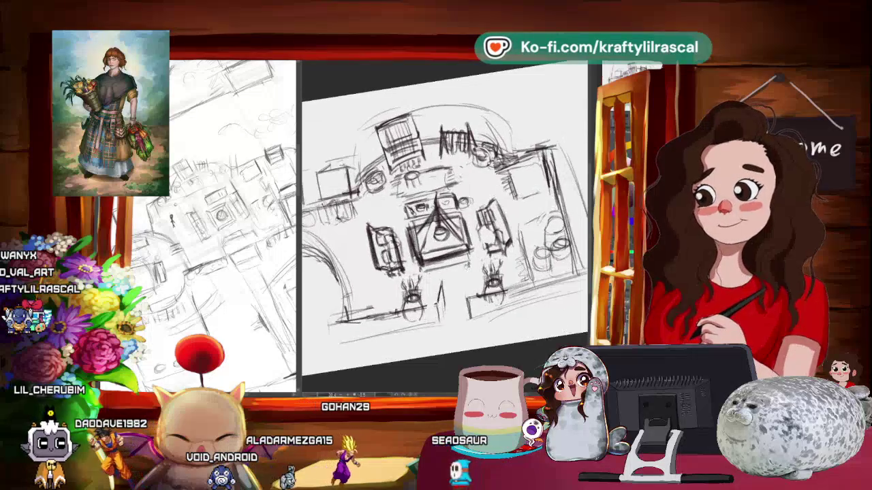
{"action": "scroll", "coordinate": [442, 224], "scroll_direction": "up", "scroll_amount": 2}
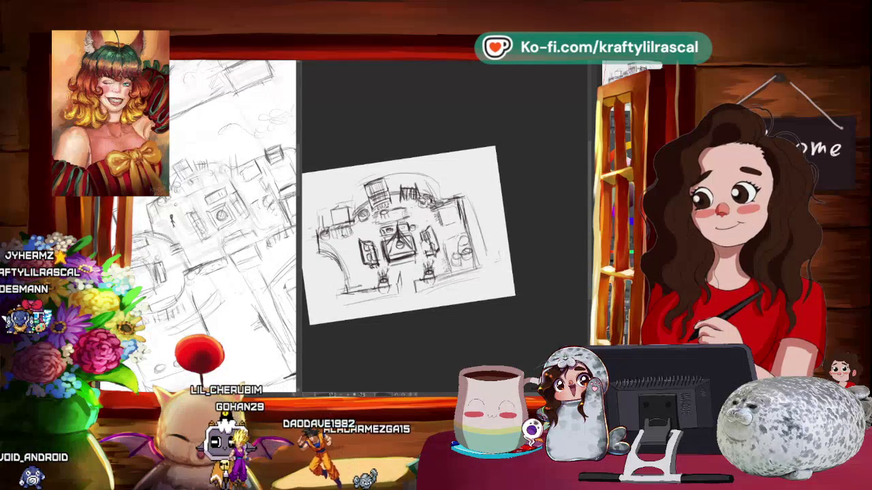
Step: Zoom in and tilt the sketch view further, then return to a nearly level view
{"action": "key", "text": "ctrl+plus"}
{"action": "left_click_drag", "start_coordinate": [409, 238], "coordinate": [435, 218]}
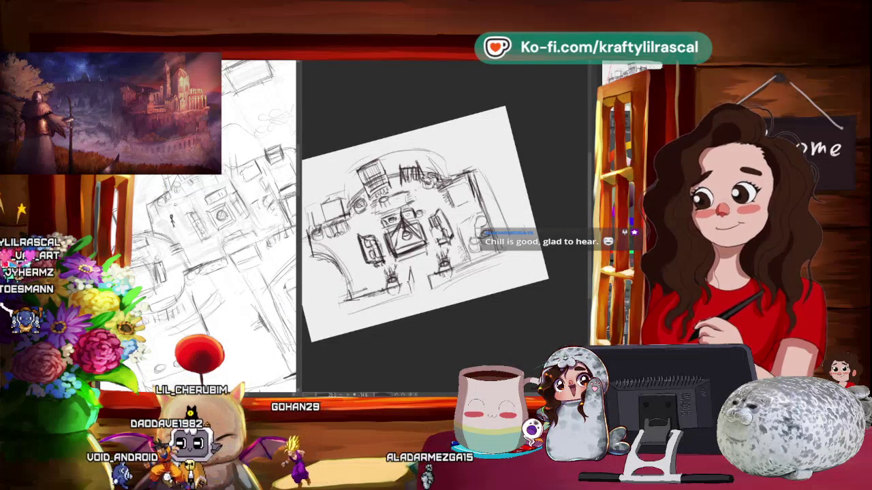
{"action": "mouse_move", "coordinate": [527, 311]}
{"action": "left_mouse_down"}
{"action": "mouse_move", "coordinate": [517, 327]}
{"action": "mouse_move", "coordinate": [513, 311]}
{"action": "mouse_move", "coordinate": [499, 324]}
{"action": "mouse_move", "coordinate": [499, 303]}
{"action": "left_mouse_up"}
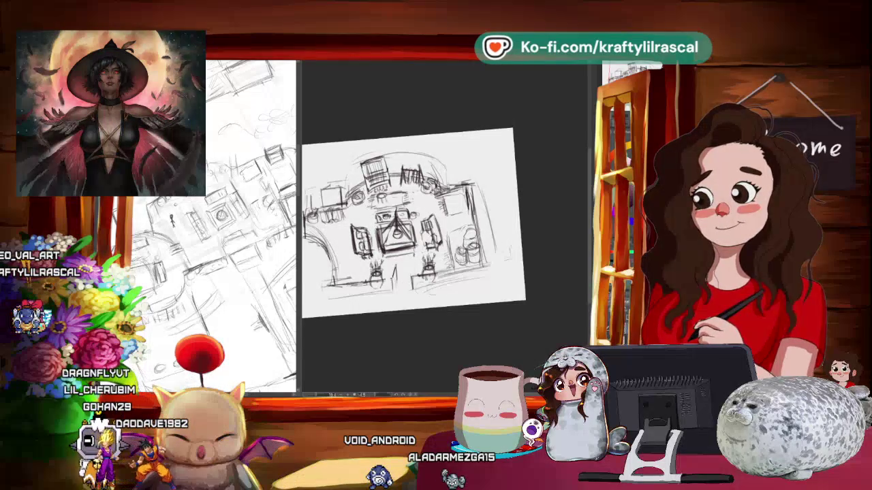
Step: Undo the latest stroke and zoom in on the table, plants and barrels
{"action": "key", "text": "ctrl+z"}
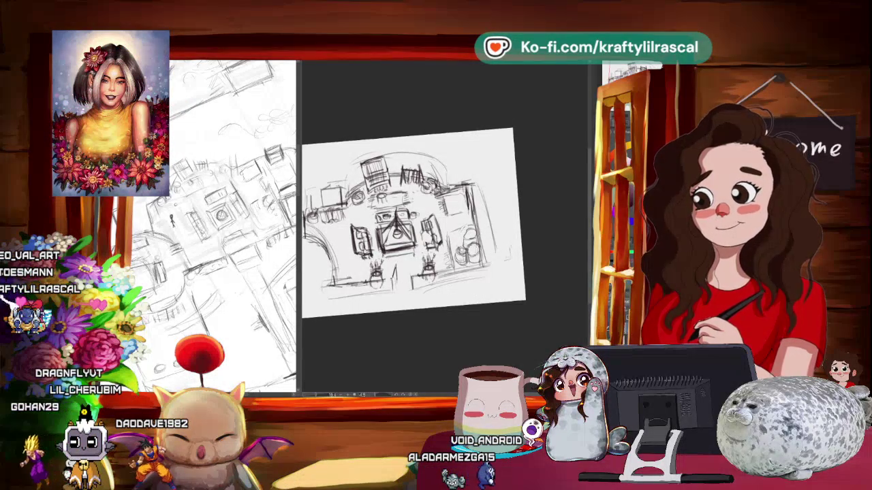
{"action": "scroll", "coordinate": [565, 224], "scroll_direction": "down", "scroll_amount": 1}
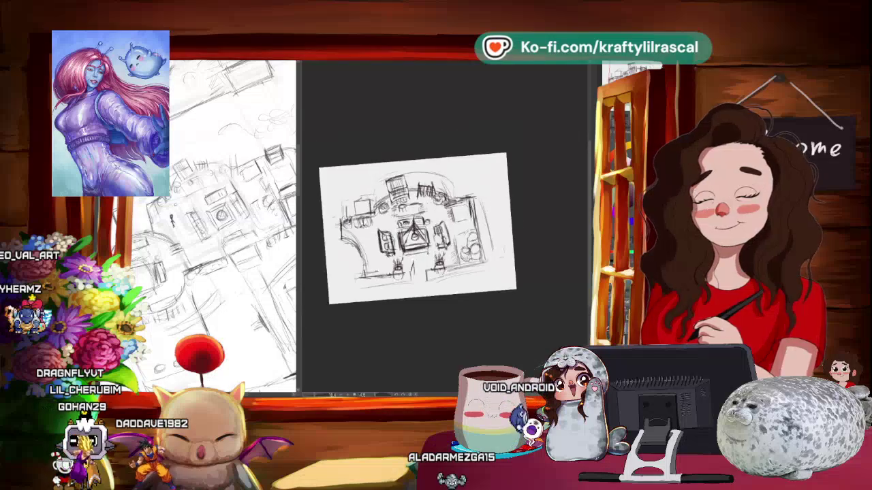
{"action": "scroll", "coordinate": [565, 225], "scroll_direction": "down", "scroll_amount": 1}
{"action": "scroll", "coordinate": [542, 240], "scroll_direction": "up", "scroll_amount": 1}
{"action": "scroll", "coordinate": [542, 239], "scroll_direction": "up", "scroll_amount": 1}
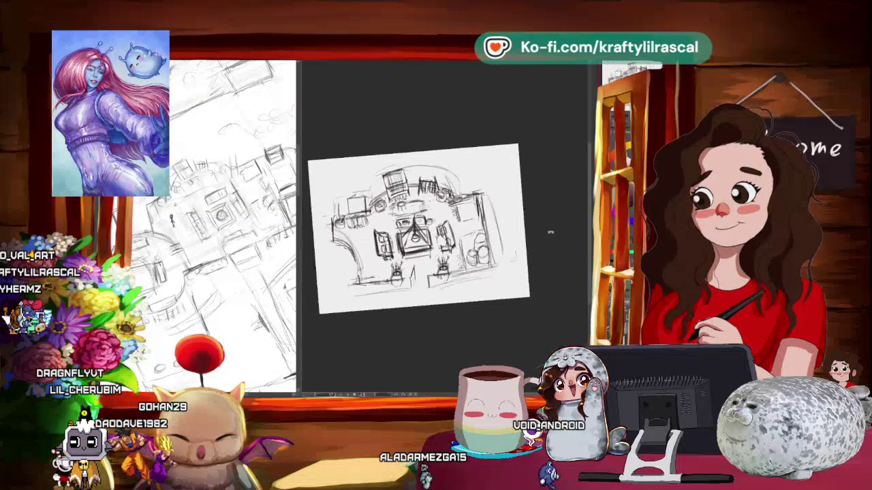
{"action": "scroll", "coordinate": [542, 240], "scroll_direction": "up", "scroll_amount": 1}
{"action": "scroll", "coordinate": [542, 239], "scroll_direction": "up", "scroll_amount": 2}
{"action": "scroll", "coordinate": [542, 240], "scroll_direction": "up", "scroll_amount": 1}
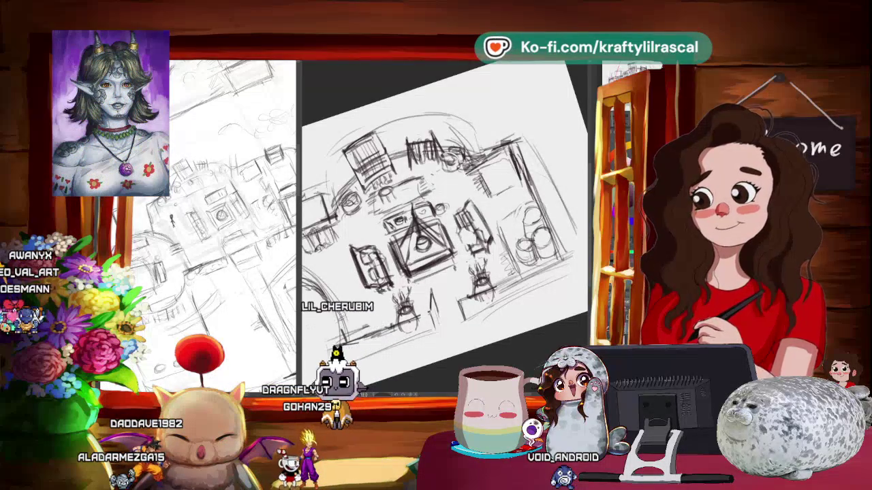
Step: Commit the transform on the sketch's centre area, then zoom out and rotate the view counter-clockwise
{"action": "left_click_drag", "start_coordinate": [442, 225], "coordinate": [477, 197]}
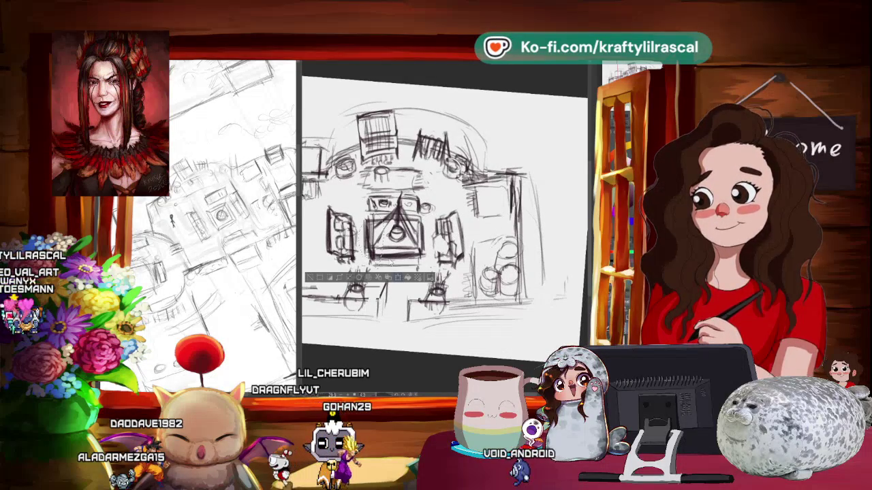
{"action": "key", "text": "ctrl+t"}
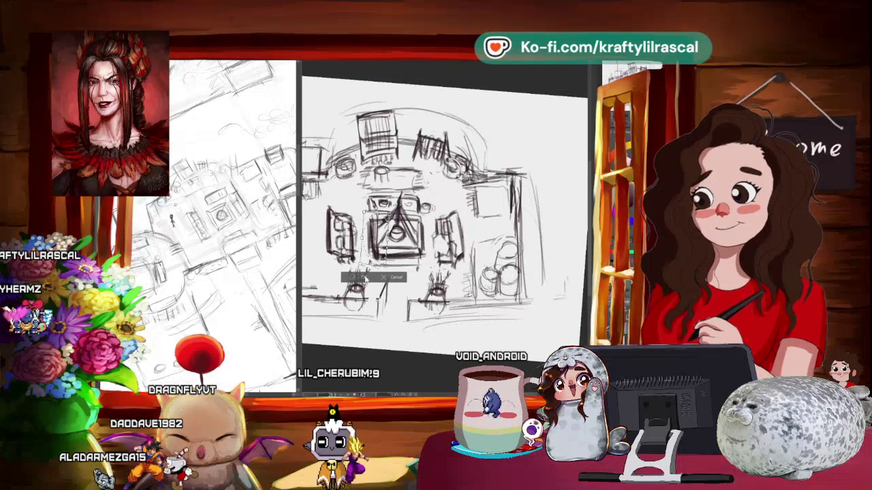
{"action": "left_click", "coordinate": [366, 278]}
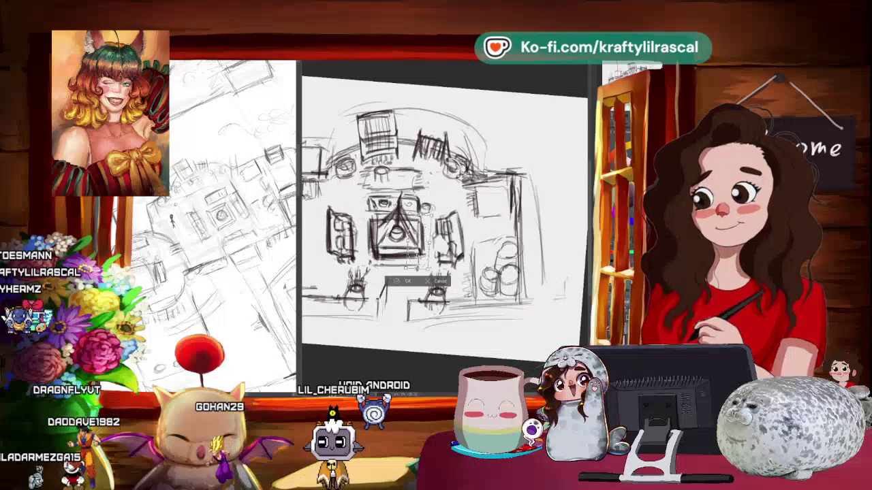
{"action": "key", "text": "ctrl+t"}
{"action": "left_click", "coordinate": [404, 280]}
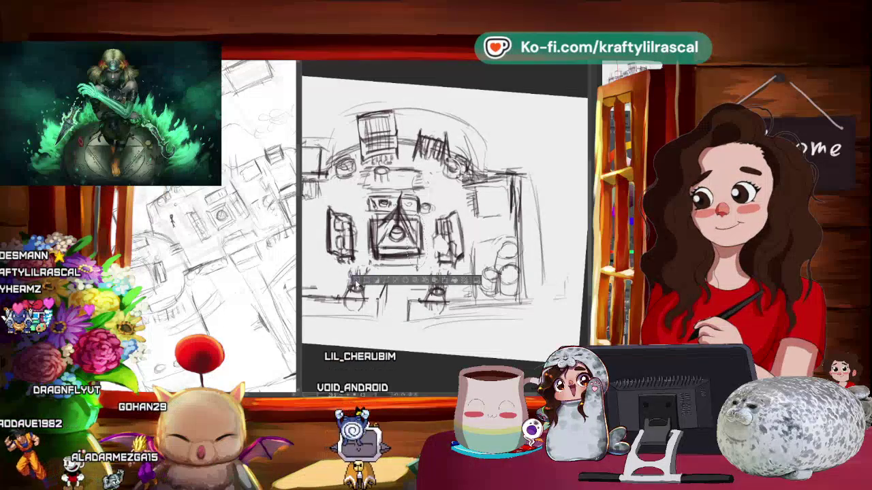
{"action": "scroll", "coordinate": [442, 218], "scroll_direction": "down", "scroll_amount": 2}
{"action": "scroll", "coordinate": [443, 218], "scroll_direction": "down", "scroll_amount": 2}
{"action": "left_click_drag", "start_coordinate": [477, 171], "coordinate": [436, 123]}
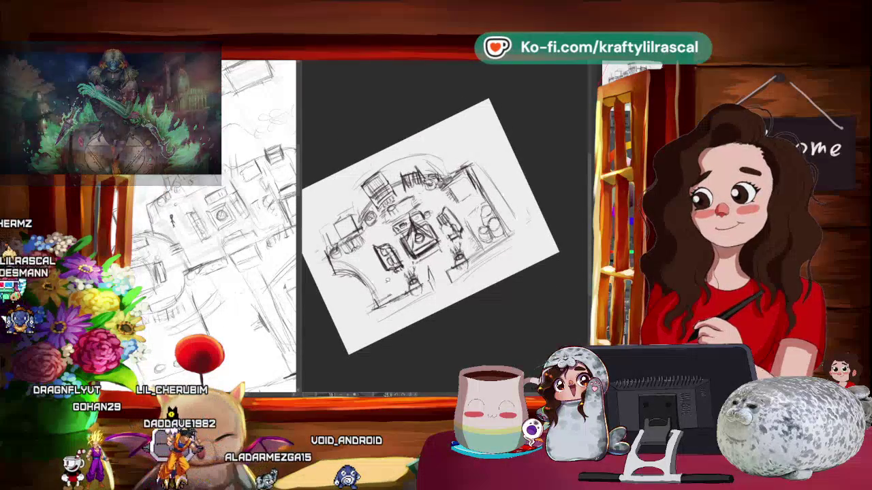
{"action": "left_click_drag", "start_coordinate": [368, 238], "coordinate": [371, 286]}
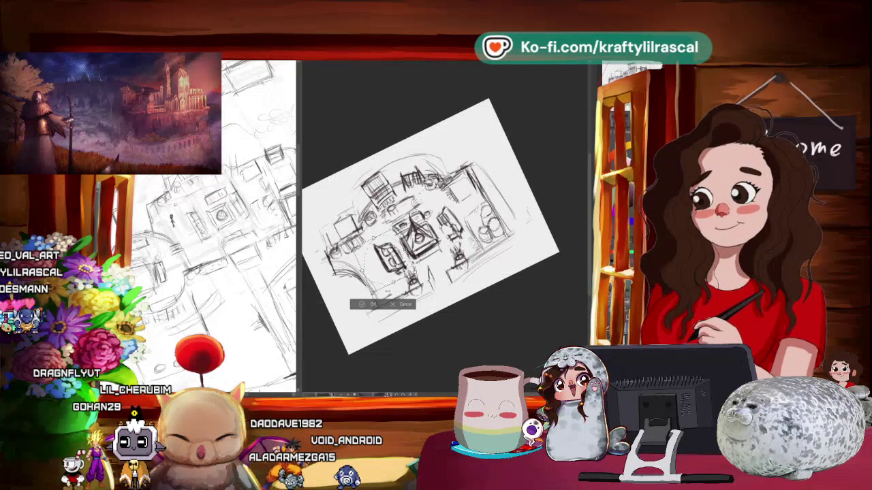
{"action": "key", "text": "Return"}
{"action": "left_click_drag", "start_coordinate": [477, 307], "coordinate": [528, 286]}
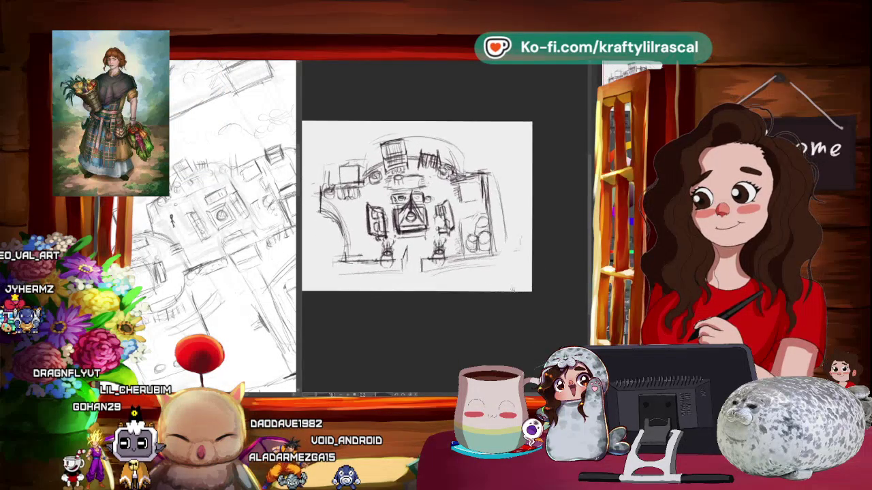
{"action": "scroll", "coordinate": [545, 274], "scroll_direction": "down", "scroll_amount": 2}
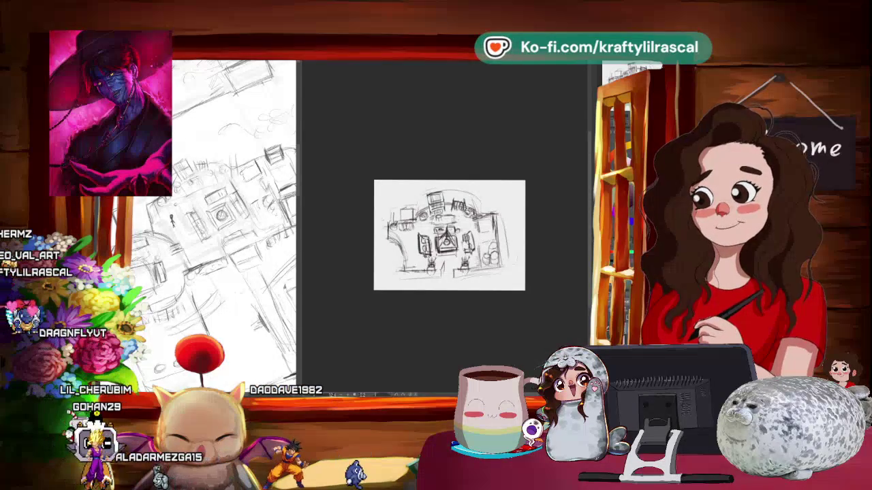
Step: Sketch a curve at the upper right and nudge the right side slightly left and down
{"action": "left_click_drag", "start_coordinate": [480, 196], "coordinate": [523, 262]}
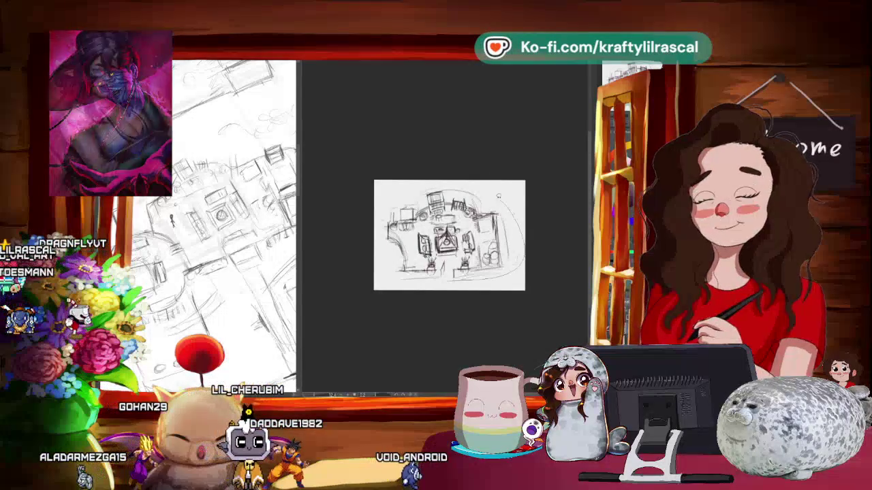
{"action": "left_click_drag", "start_coordinate": [480, 198], "coordinate": [443, 279]}
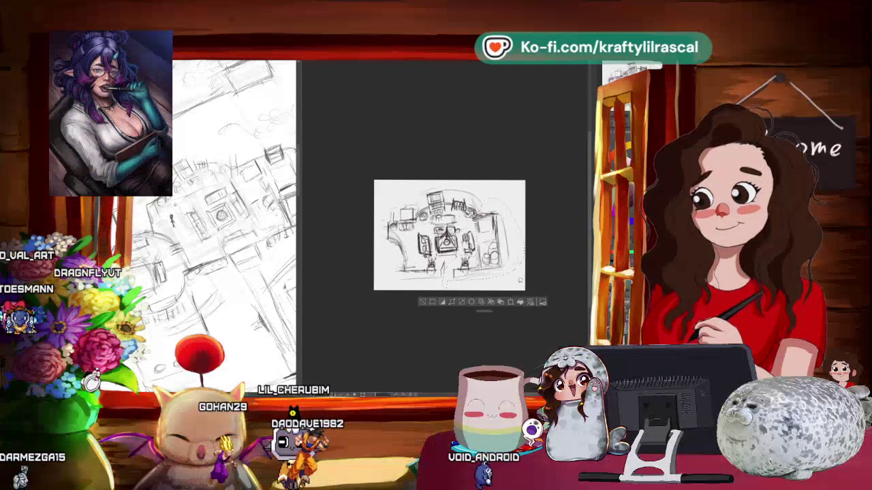
{"action": "key", "text": "ctrl+t"}
{"action": "left_click_drag", "start_coordinate": [494, 246], "coordinate": [490, 249]}
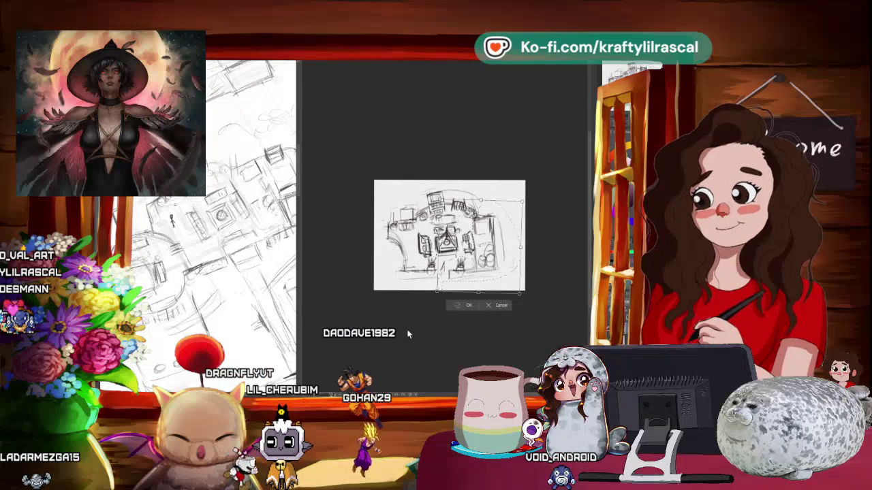
{"action": "left_click", "coordinate": [460, 305]}
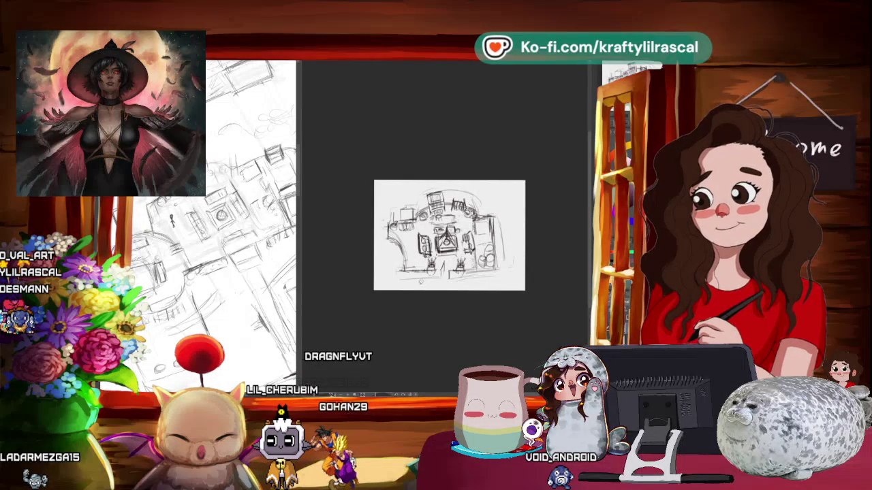
Step: Shift the left part of the sketch slightly right and clear the selection
{"action": "left_click_drag", "start_coordinate": [412, 189], "coordinate": [378, 286]}
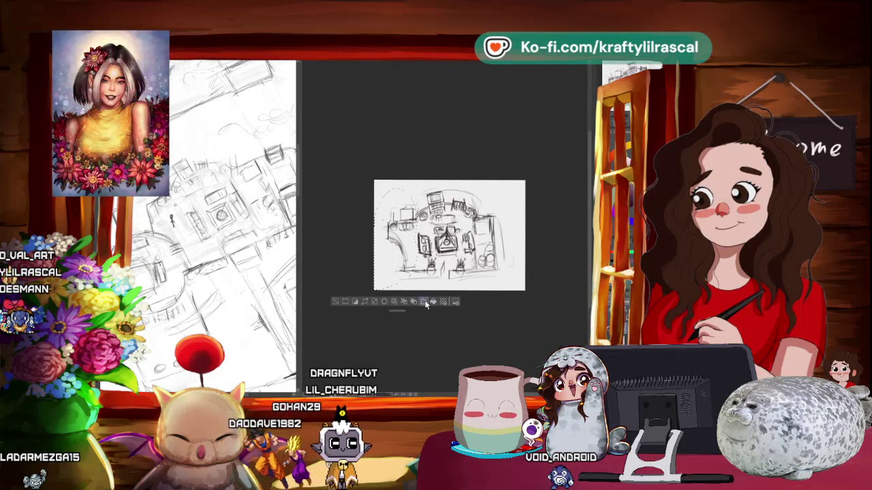
{"action": "left_click_drag", "start_coordinate": [398, 235], "coordinate": [402, 235]}
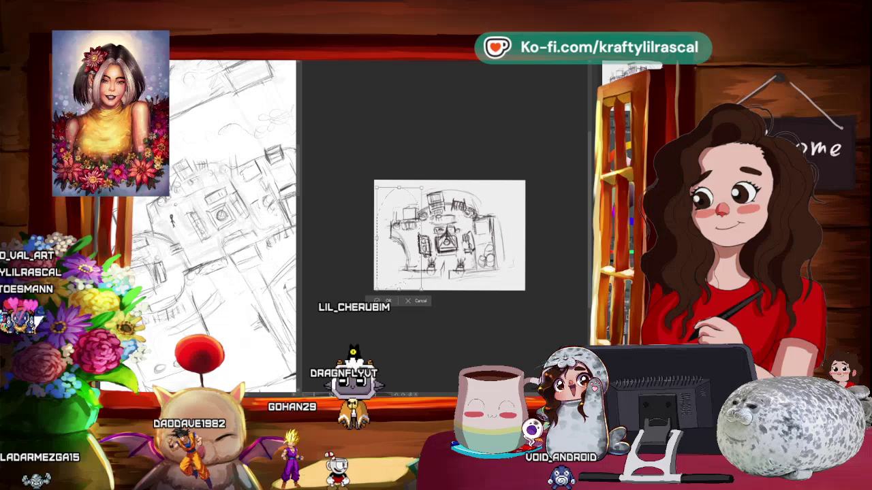
{"action": "key", "text": "Return"}
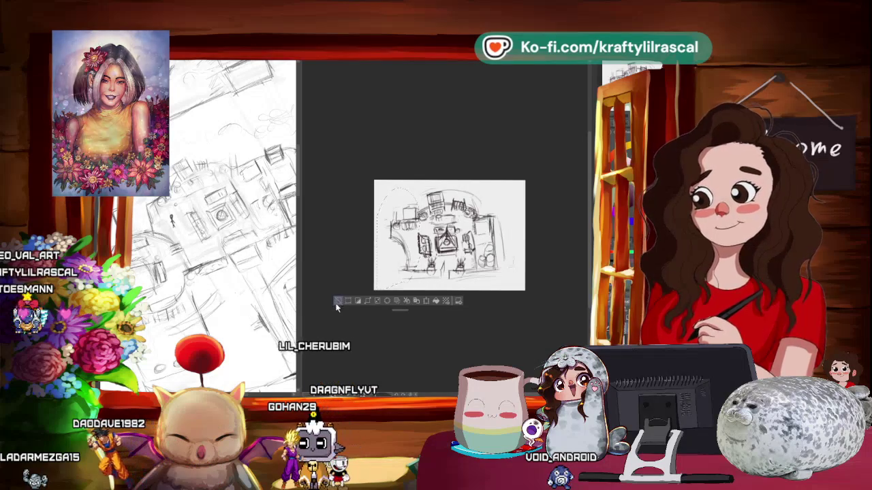
{"action": "key", "text": "ctrl+d"}
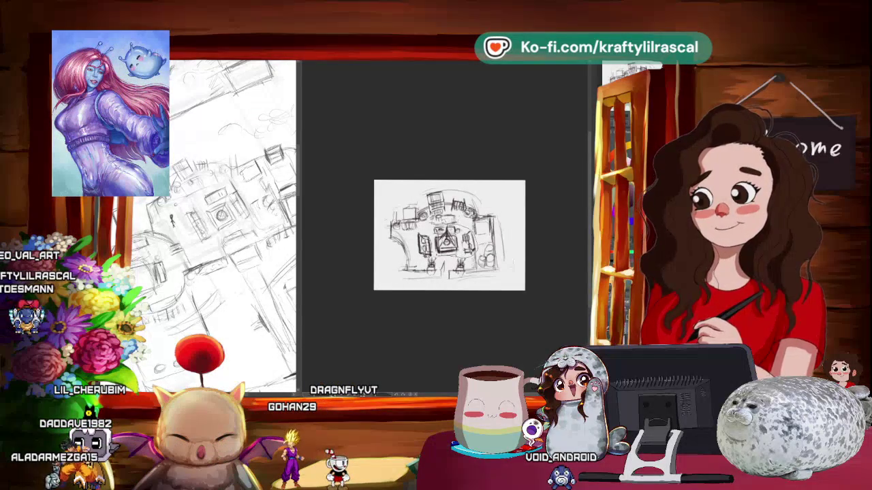
Step: Select the central part, cancel its transform, deselect, and widen the reference sub view
{"action": "left_click_drag", "start_coordinate": [403, 222], "coordinate": [483, 267]}
{"action": "key", "text": "ctrl+t"}
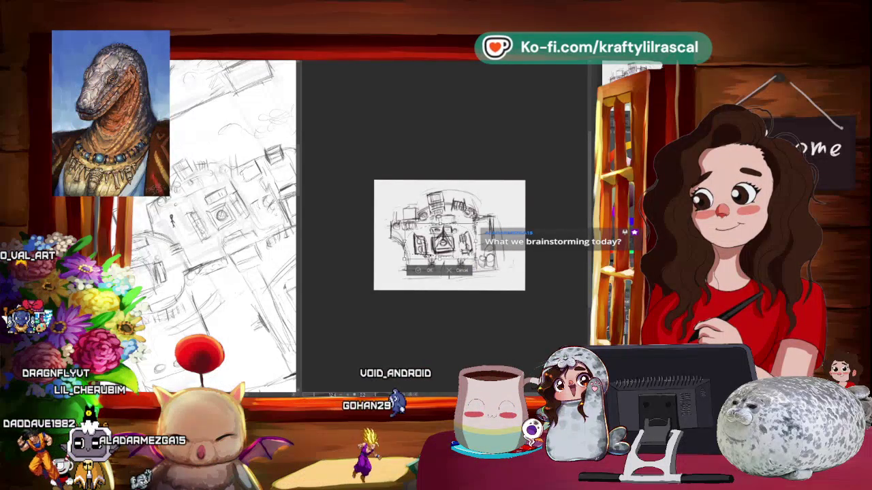
{"action": "key", "text": "Return"}
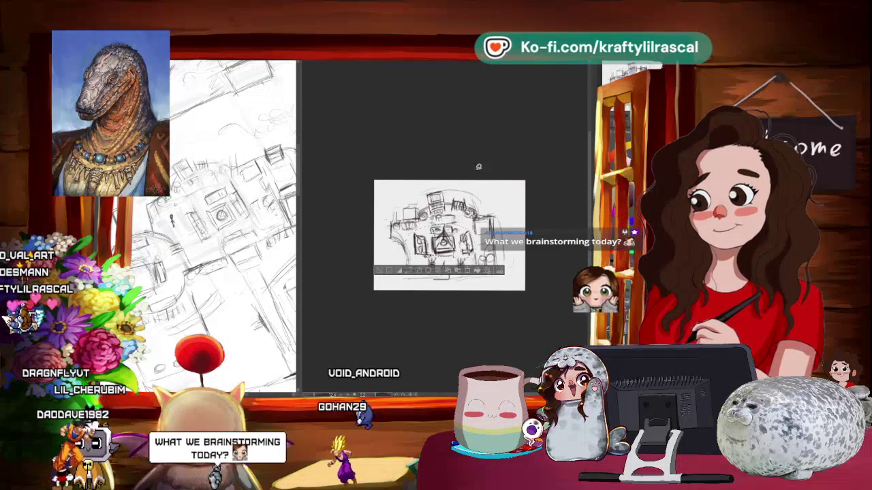
{"action": "key", "text": "ctrl+d"}
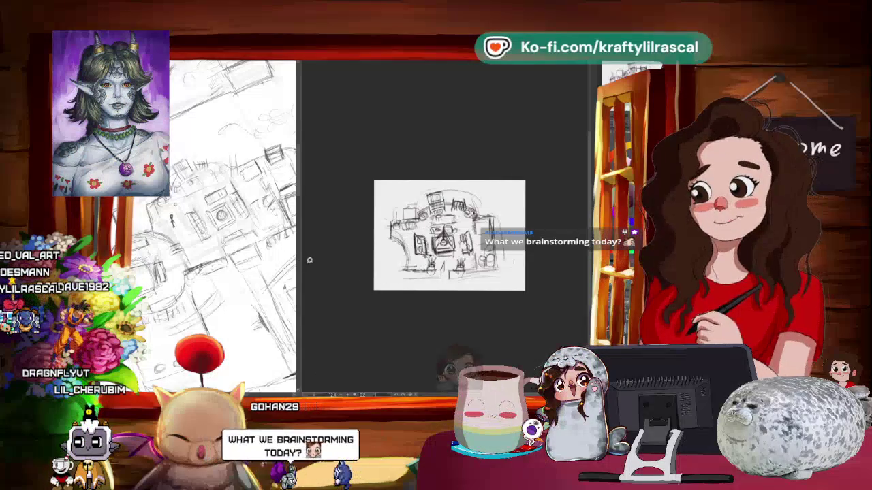
{"action": "mouse_move", "coordinate": [307, 255]}
{"action": "left_mouse_down"}
{"action": "mouse_move", "coordinate": [427, 254]}
{"action": "mouse_move", "coordinate": [399, 254]}
{"action": "left_mouse_up"}
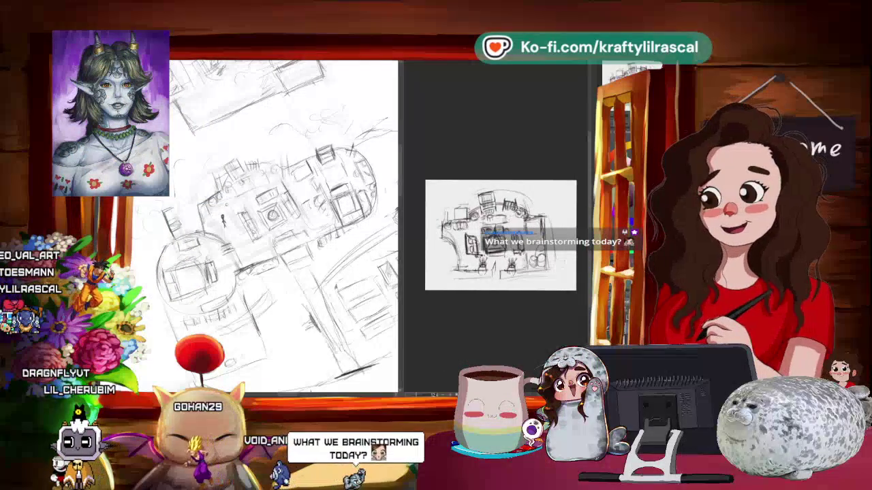
Step: Move the reference images window up and left, close it, and zoom out the reference sketches
{"action": "key", "text": "alt+Tab"}
{"action": "left_click_drag", "start_coordinate": [560, 328], "coordinate": [463, 237]}
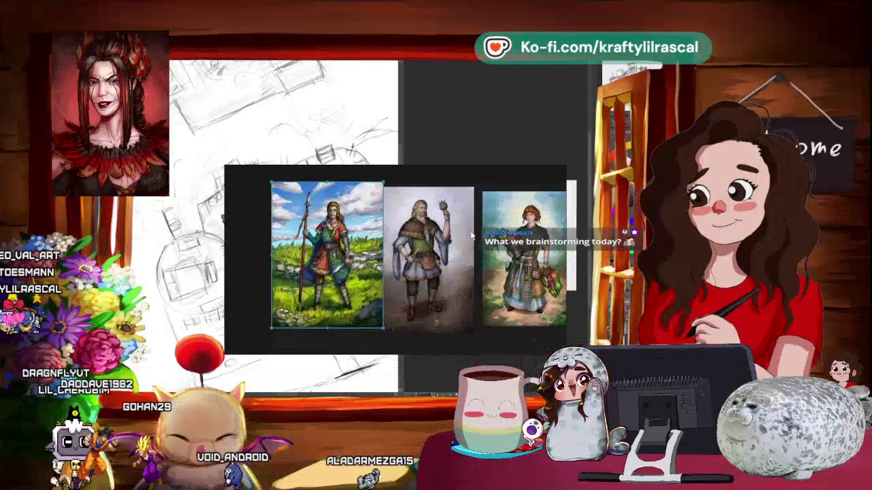
{"action": "key", "text": "alt+Tab"}
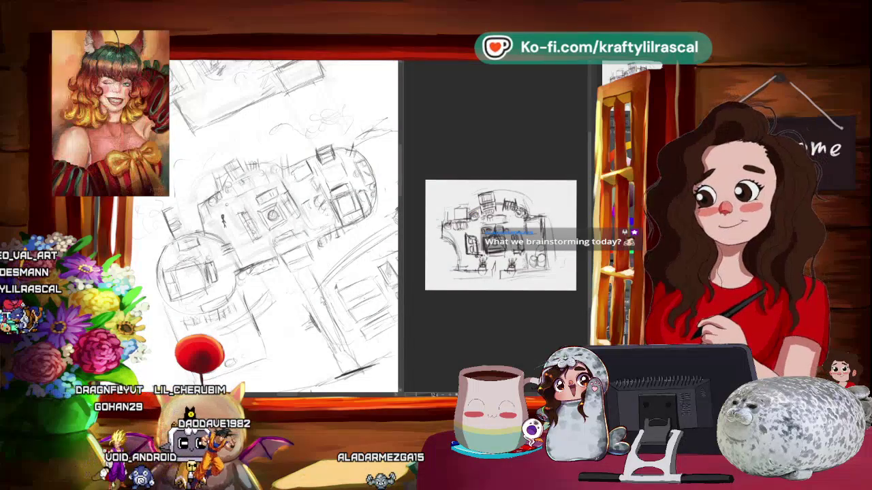
{"action": "key", "text": "ctrl+minus"}
{"action": "key", "text": "ctrl+minus"}
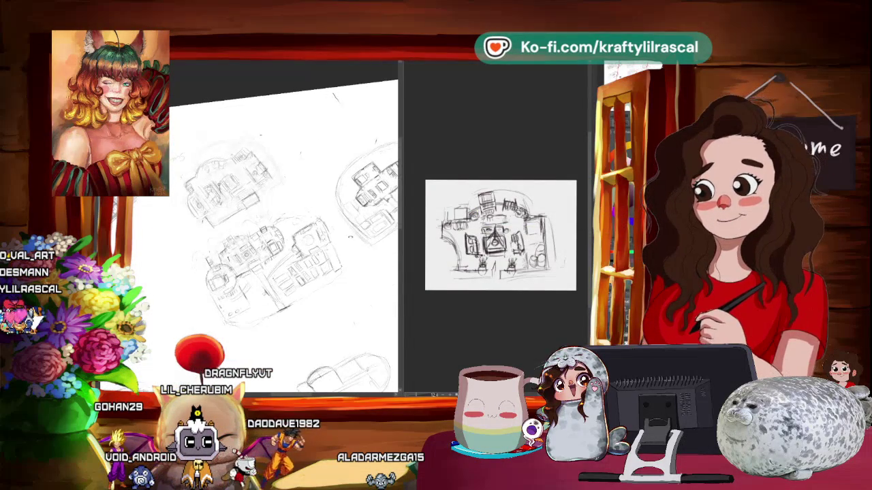
{"action": "scroll", "coordinate": [292, 232], "scroll_direction": "up", "scroll_amount": 2}
{"action": "scroll", "coordinate": [293, 232], "scroll_direction": "up", "scroll_amount": 2}
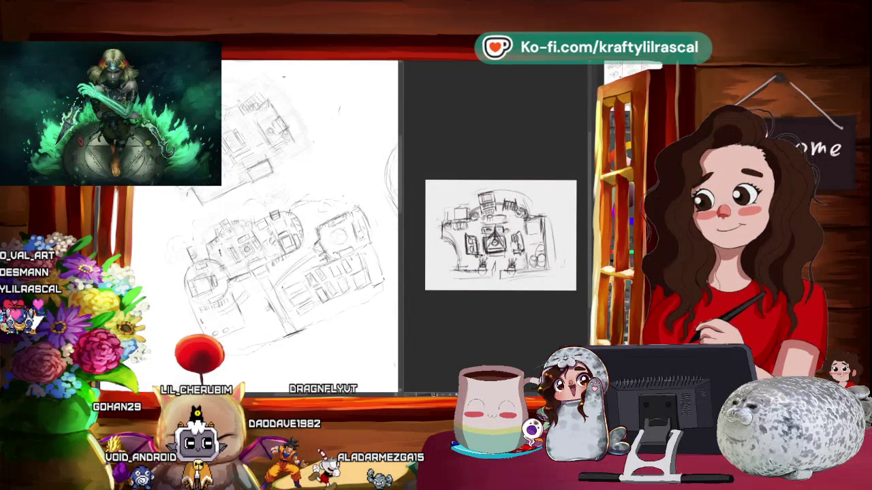
Step: Enlarge the room sketch area and switch sub view images between the oval room sketch and room layout
{"action": "left_click_drag", "start_coordinate": [404, 261], "coordinate": [231, 300]}
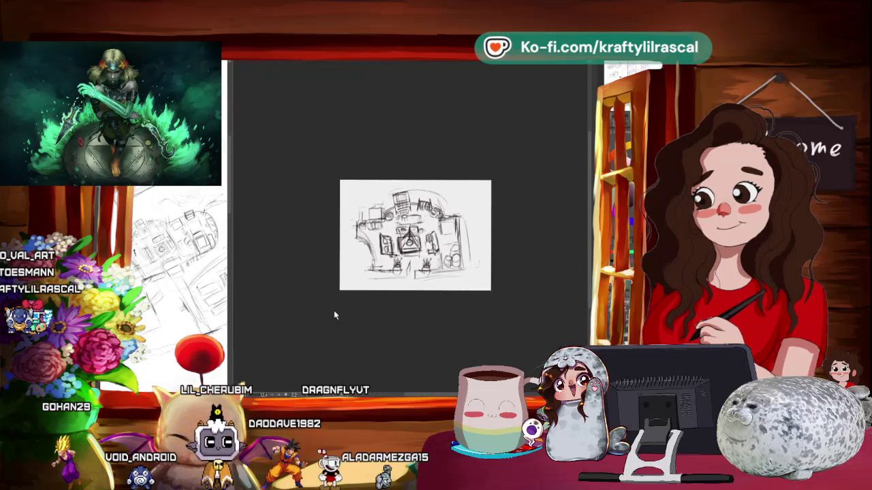
{"action": "key", "text": "Tab"}
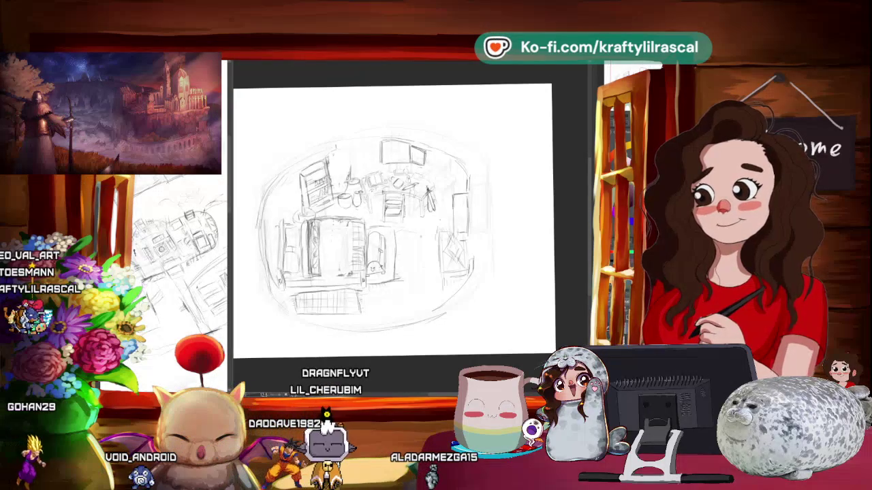
{"action": "scroll", "coordinate": [408, 225], "scroll_direction": "up", "scroll_amount": 2}
{"action": "scroll", "coordinate": [408, 225], "scroll_direction": "down", "scroll_amount": 2}
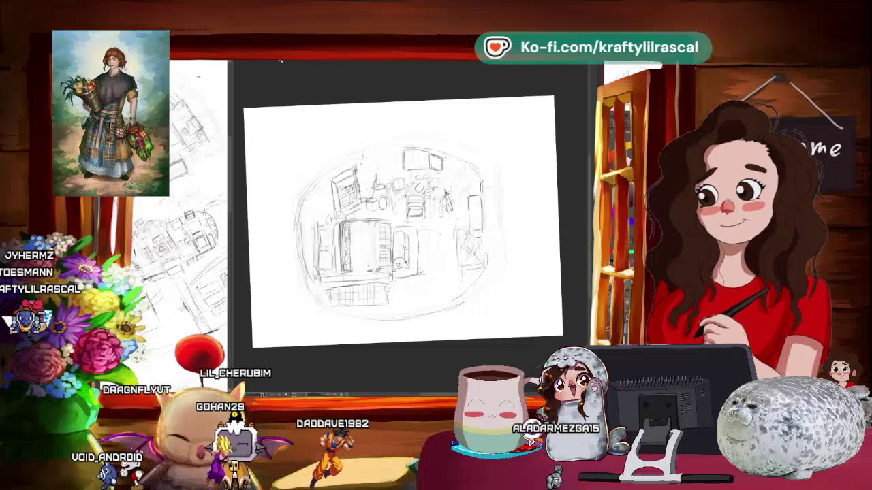
{"action": "key", "text": "Tab"}
{"action": "scroll", "coordinate": [416, 235], "scroll_direction": "up", "scroll_amount": 3}
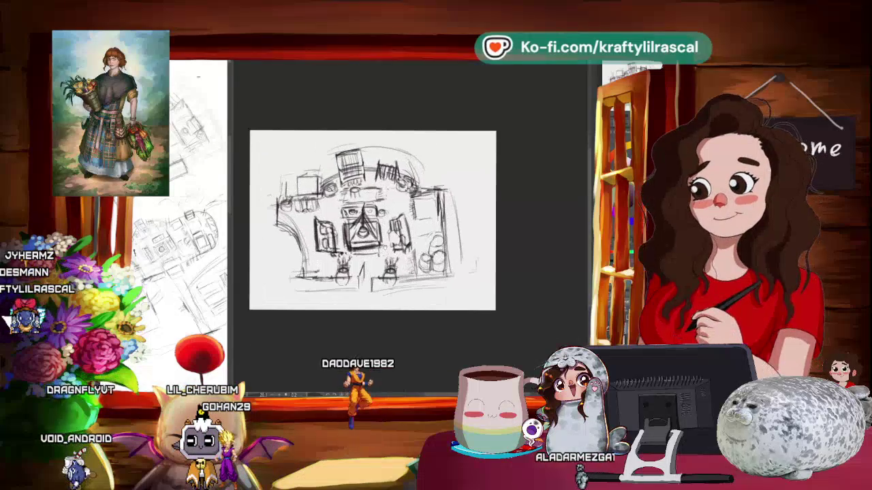
Step: Pan and tilt the room sketch, then reset the canvas rotation back to level
{"action": "left_click_drag", "start_coordinate": [373, 220], "coordinate": [398, 226]}
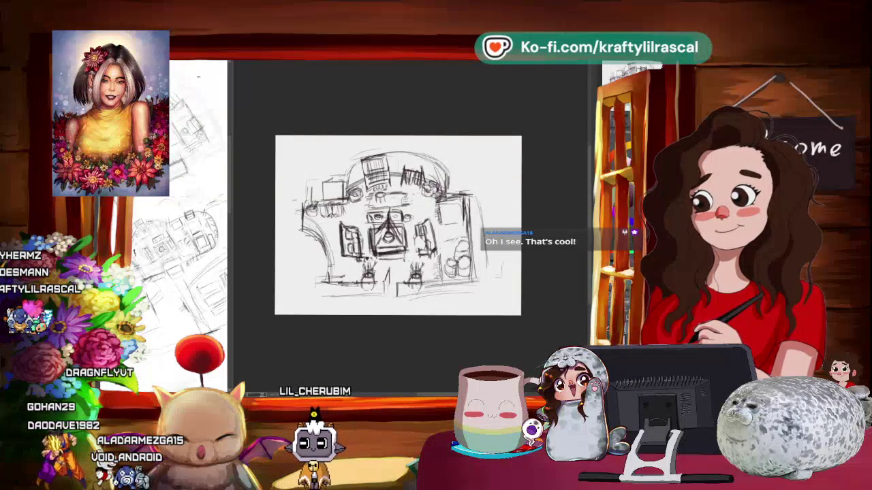
{"action": "left_click_drag", "start_coordinate": [538, 273], "coordinate": [550, 216]}
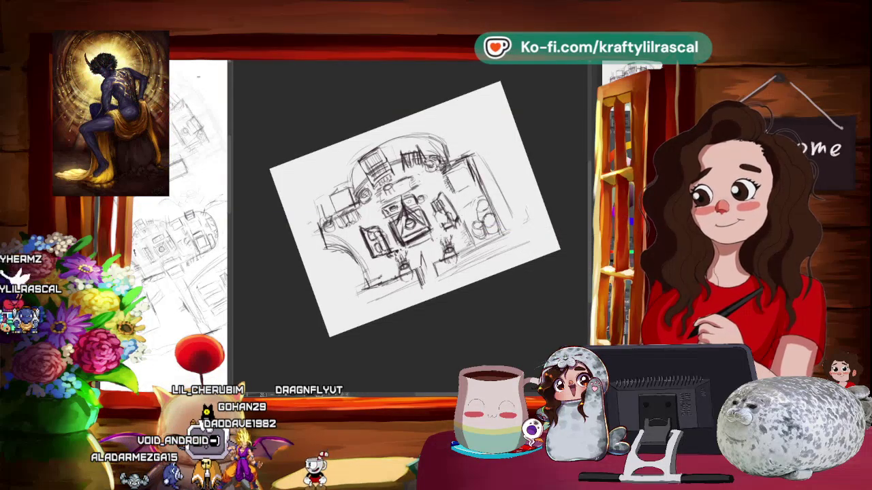
{"action": "scroll", "coordinate": [444, 307], "scroll_direction": "down", "scroll_amount": 3}
{"action": "scroll", "coordinate": [518, 275], "scroll_direction": "up", "scroll_amount": 4}
{"action": "key", "text": "5"}
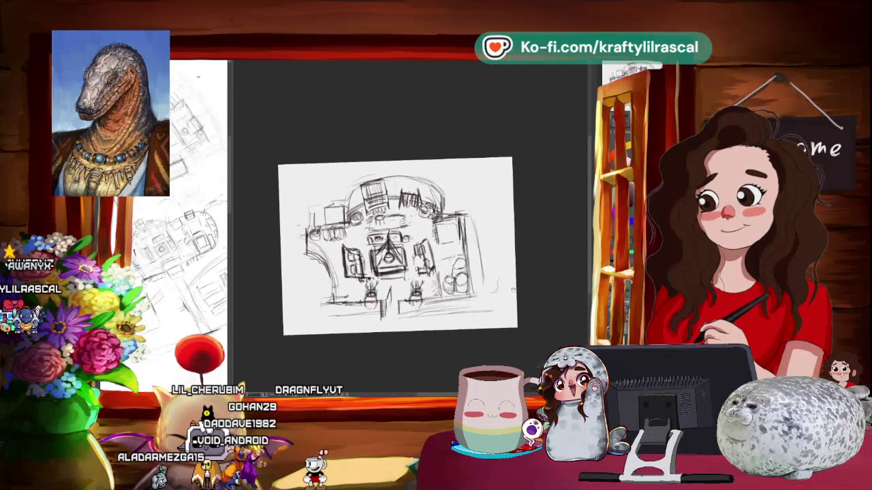
{"action": "scroll", "coordinate": [384, 225], "scroll_direction": "up", "scroll_amount": 2}
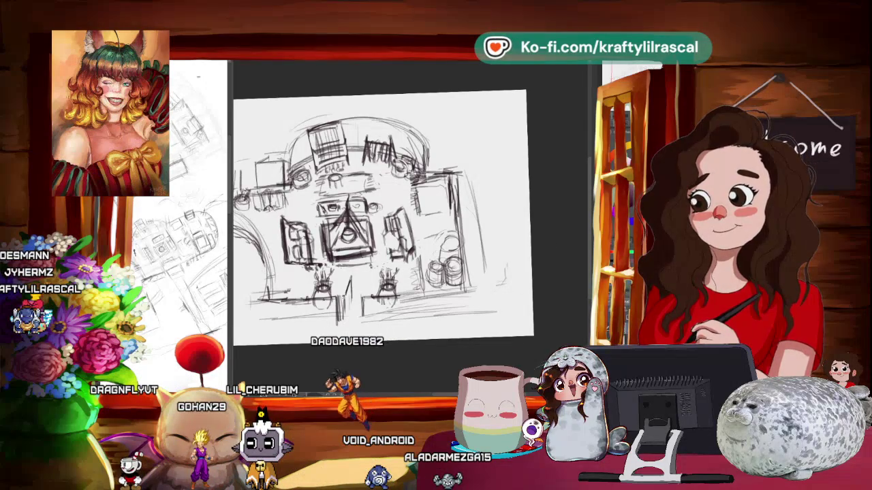
{"action": "scroll", "coordinate": [464, 349], "scroll_direction": "up", "scroll_amount": 3}
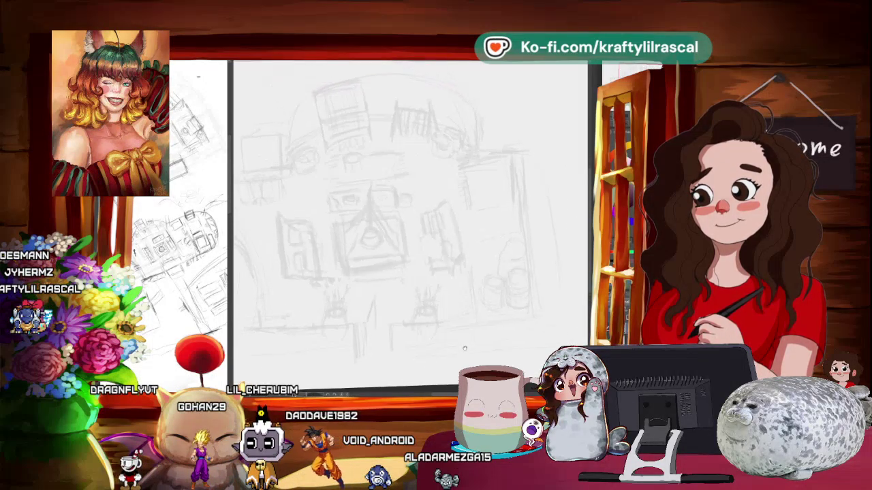
Step: Zoom in and draw a diagonal pencil line along the table's edge
{"action": "scroll", "coordinate": [497, 335], "scroll_direction": "up", "scroll_amount": 2}
{"action": "scroll", "coordinate": [477, 339], "scroll_direction": "up", "scroll_amount": 2}
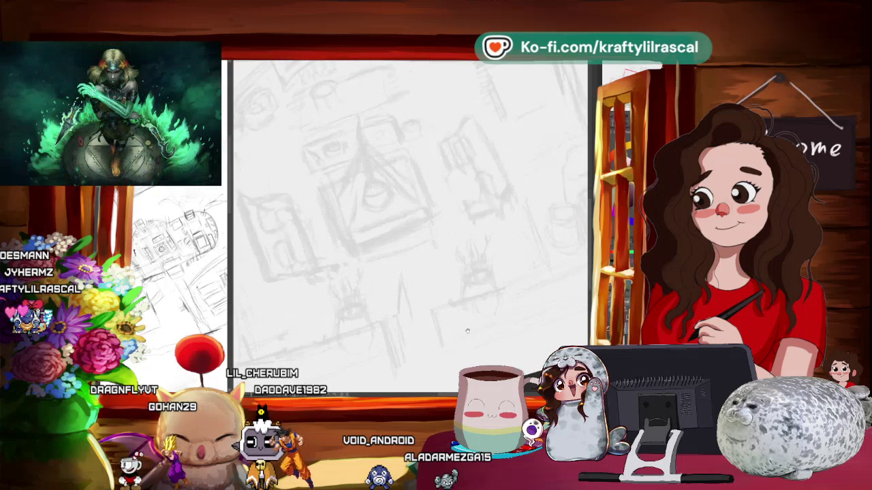
{"action": "scroll", "coordinate": [468, 342], "scroll_direction": "up", "scroll_amount": 1}
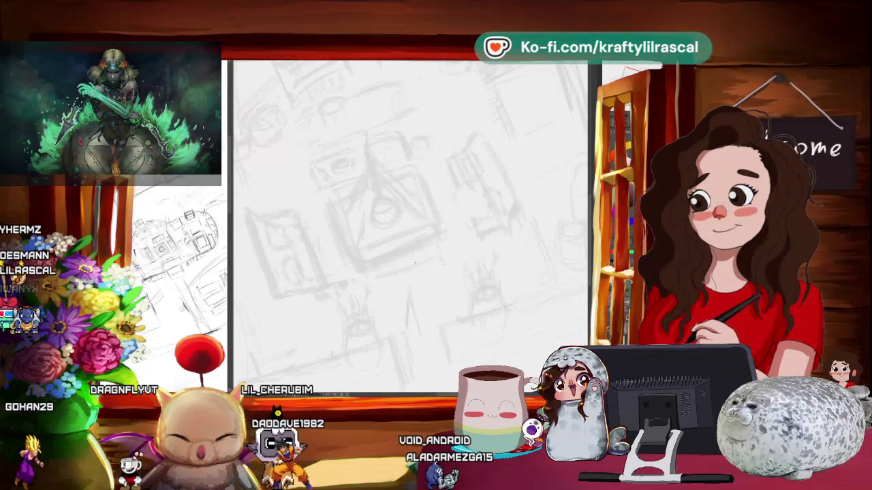
{"action": "scroll", "coordinate": [467, 235], "scroll_direction": "down", "scroll_amount": 1}
{"action": "scroll", "coordinate": [468, 235], "scroll_direction": "up", "scroll_amount": 1}
{"action": "scroll", "coordinate": [468, 235], "scroll_direction": "up", "scroll_amount": 1}
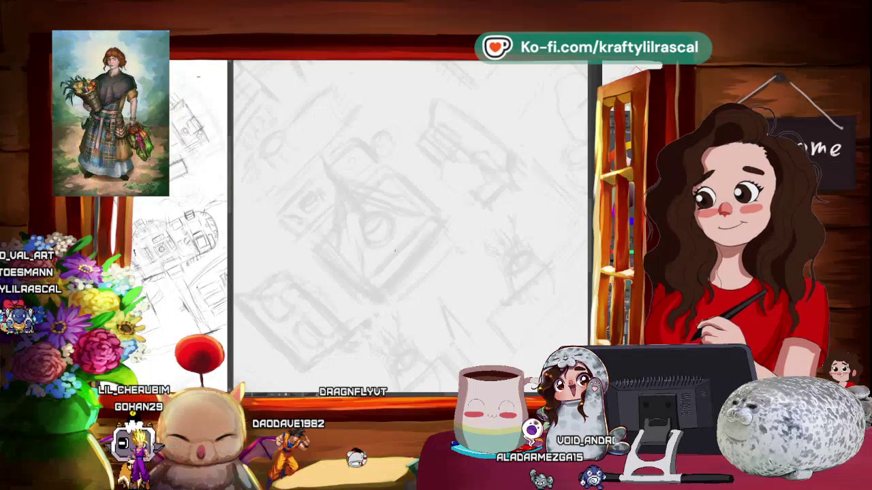
{"action": "left_click_drag", "start_coordinate": [426, 225], "coordinate": [368, 276]}
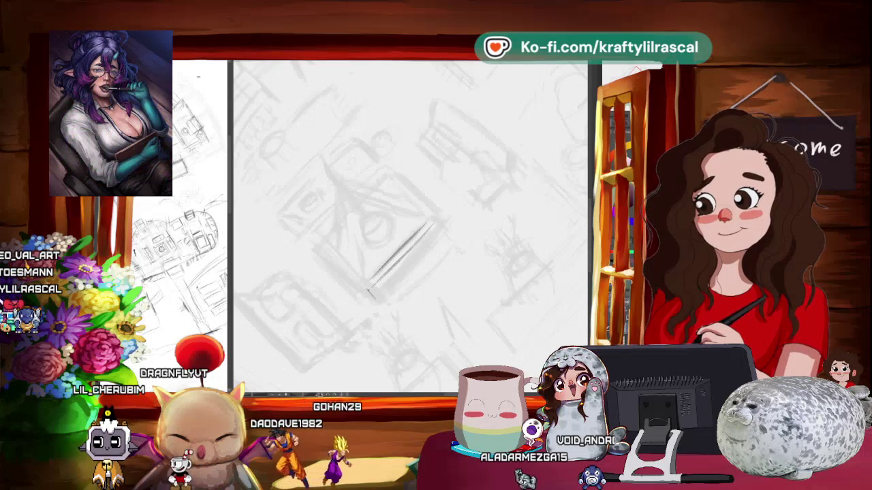
Step: Tilt the canvas for drawing, reset it upright, tilt it counter-clockwise, and zoom out to the whole page
{"action": "scroll", "coordinate": [437, 238], "scroll_direction": "down", "scroll_amount": 3}
{"action": "mouse_move", "coordinate": [438, 237]}
{"action": "left_mouse_down"}
{"action": "mouse_move", "coordinate": [406, 334]}
{"action": "mouse_move", "coordinate": [397, 324]}
{"action": "mouse_move", "coordinate": [409, 319]}
{"action": "left_mouse_up"}
{"action": "scroll", "coordinate": [397, 323], "scroll_direction": "up", "scroll_amount": 3}
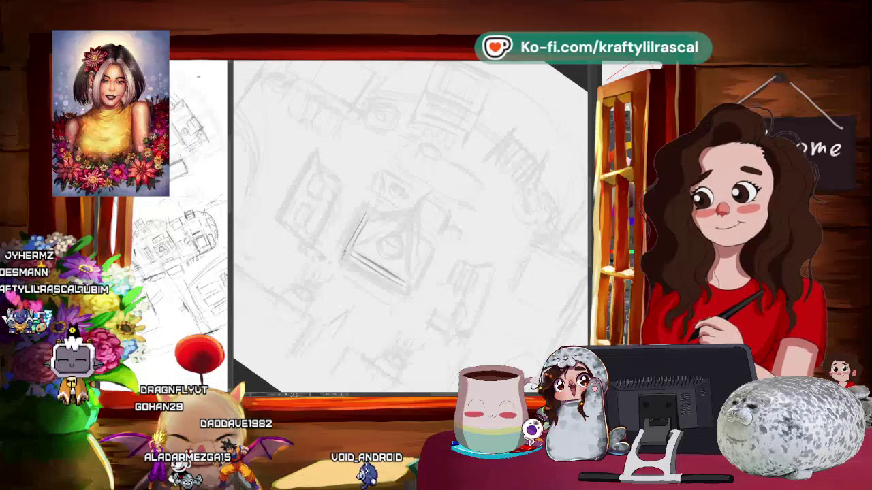
{"action": "key", "text": "Escape"}
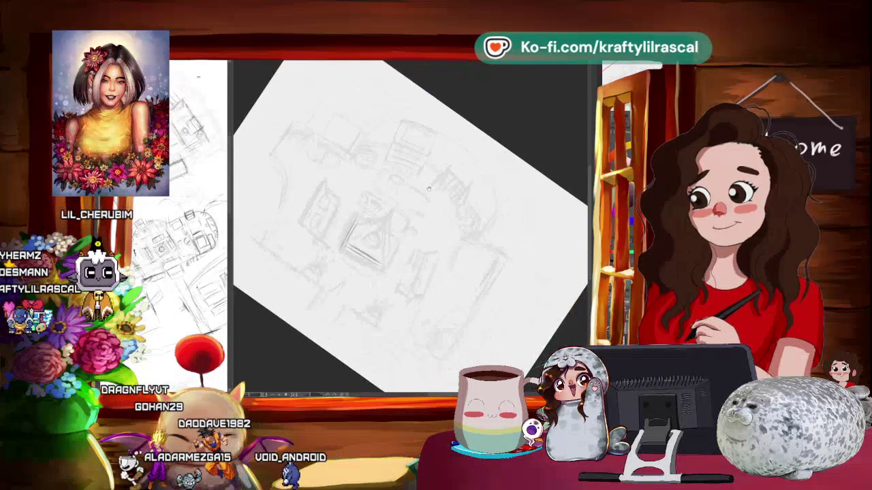
{"action": "mouse_move", "coordinate": [442, 105]}
{"action": "left_mouse_down"}
{"action": "mouse_move", "coordinate": [431, 309]}
{"action": "mouse_move", "coordinate": [385, 269]}
{"action": "left_mouse_up"}
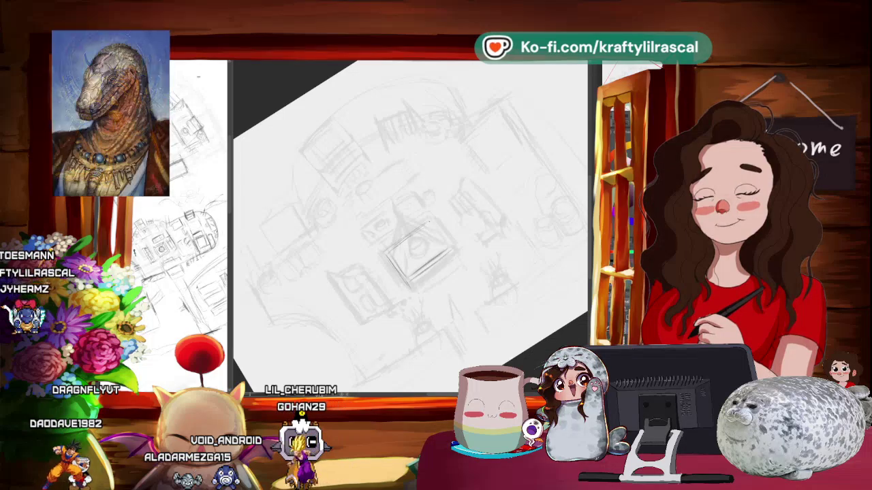
{"action": "key", "text": "ctrl+minus"}
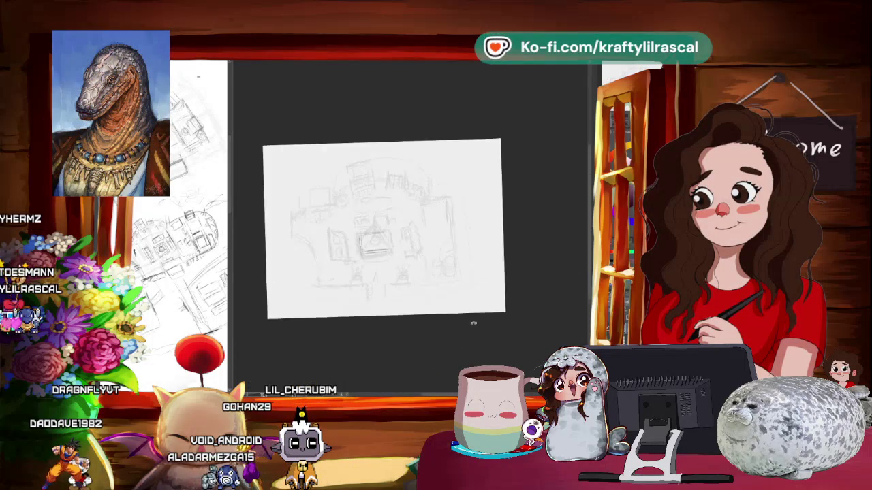
Step: Trace the table as a double-lined rectangle, rotating the canvas and adding a short stroke above it
{"action": "left_click_drag", "start_coordinate": [461, 259], "coordinate": [415, 304]}
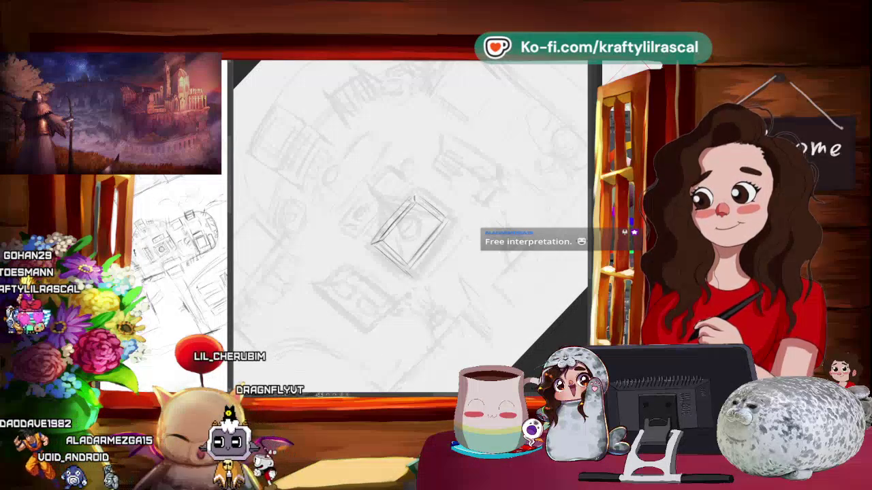
{"action": "left_click_drag", "start_coordinate": [523, 292], "coordinate": [477, 272]}
{"action": "left_click_drag", "start_coordinate": [476, 221], "coordinate": [486, 207]}
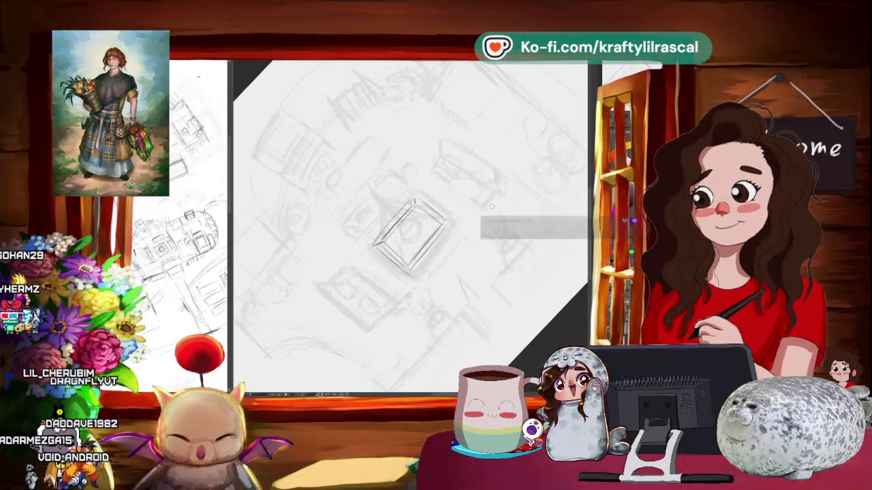
{"action": "left_click_drag", "start_coordinate": [422, 194], "coordinate": [449, 238]}
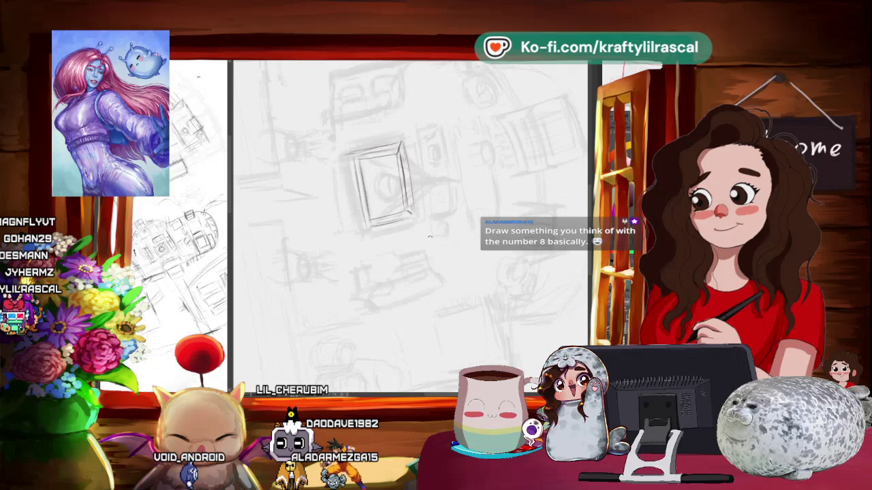
{"action": "left_click_drag", "start_coordinate": [429, 237], "coordinate": [422, 249]}
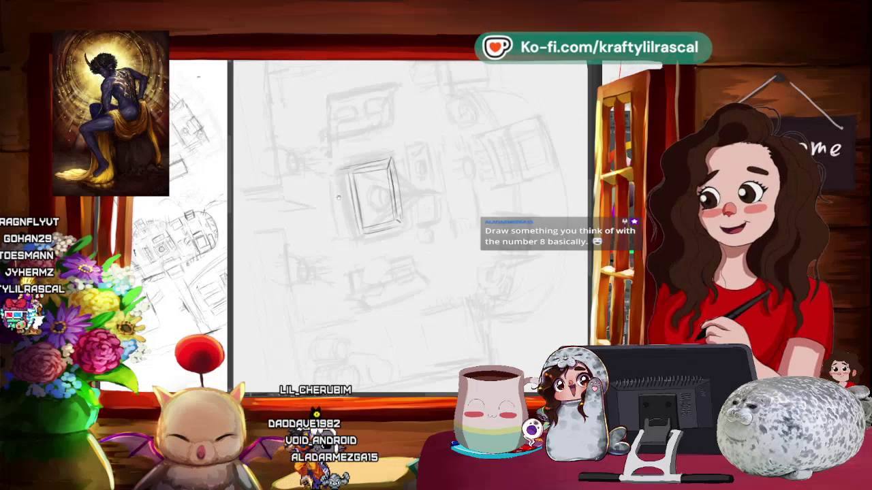
{"action": "left_click_drag", "start_coordinate": [339, 197], "coordinate": [335, 219]}
{"action": "mouse_move", "coordinate": [429, 144]}
{"action": "left_mouse_down"}
{"action": "mouse_move", "coordinate": [388, 186]}
{"action": "mouse_move", "coordinate": [422, 170]}
{"action": "left_mouse_up"}
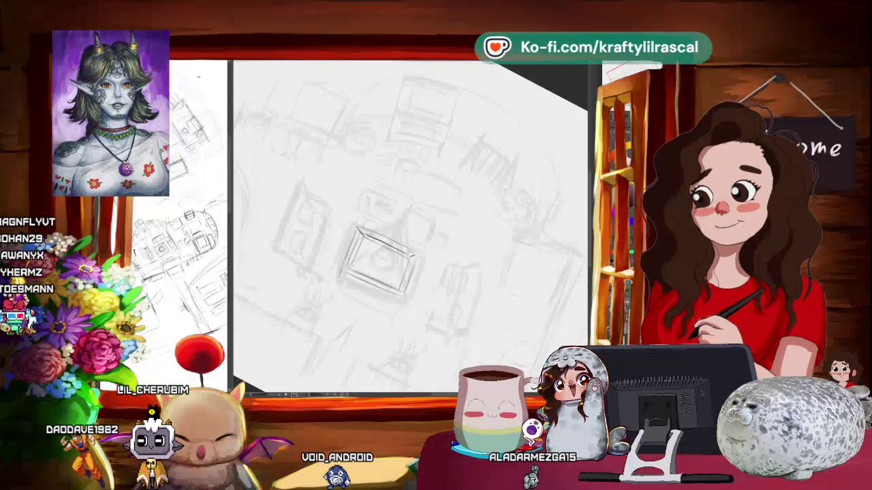
{"action": "left_click_drag", "start_coordinate": [371, 235], "coordinate": [408, 214]}
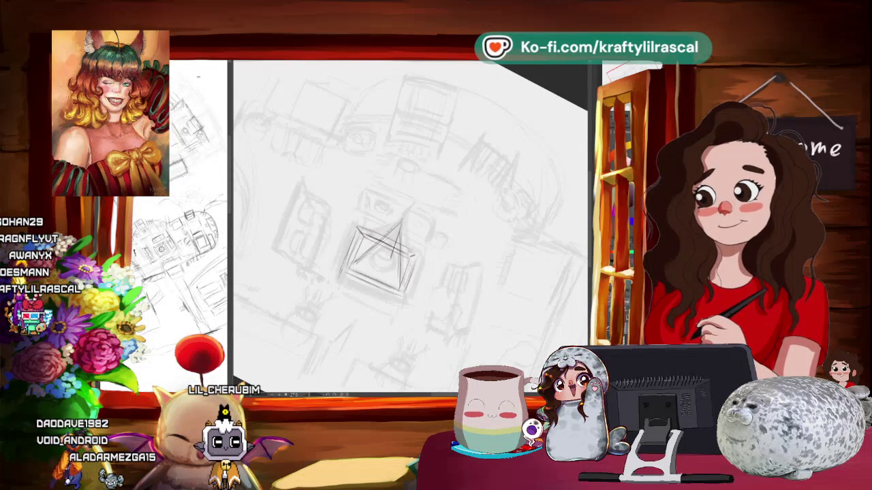
Step: Draw the cone-shaped lamp shade and round bulb above the table, rotating the canvas between strokes
{"action": "mouse_move", "coordinate": [372, 262]}
{"action": "left_mouse_down"}
{"action": "mouse_move", "coordinate": [450, 219]}
{"action": "mouse_move", "coordinate": [286, 144]}
{"action": "left_mouse_up"}
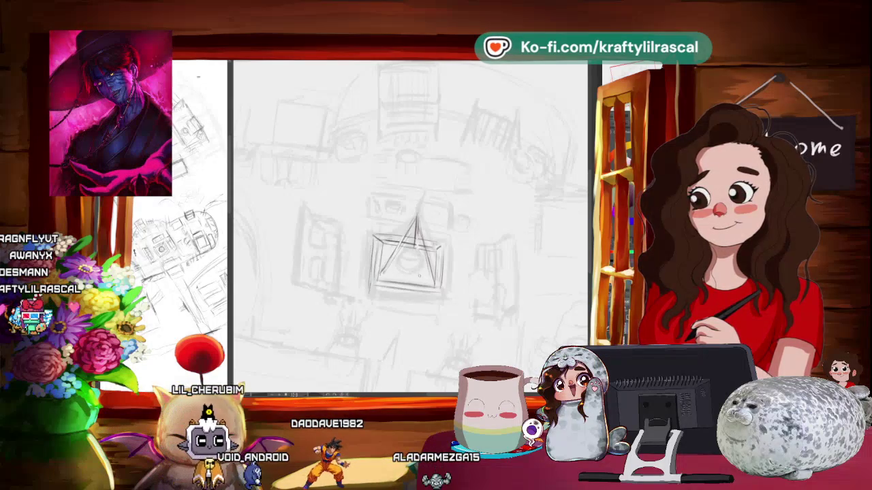
{"action": "left_click_drag", "start_coordinate": [443, 265], "coordinate": [472, 253]}
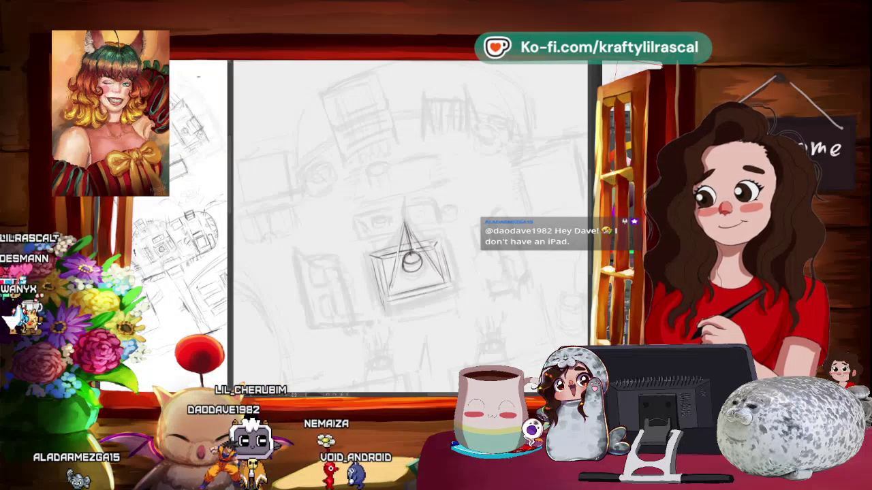
{"action": "scroll", "coordinate": [545, 207], "scroll_direction": "down", "scroll_amount": 3}
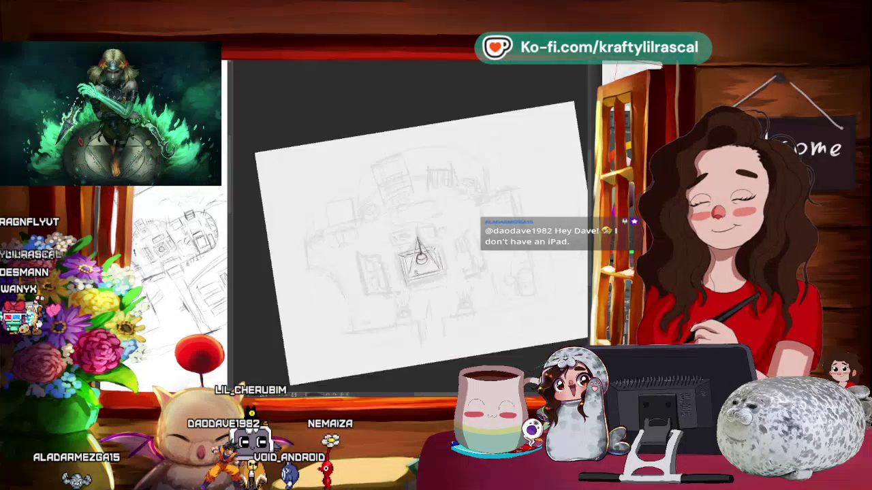
Step: Sketch and transform the small oval on the table's corner, commit it, and readjust the view
{"action": "scroll", "coordinate": [545, 207], "scroll_direction": "up", "scroll_amount": 3}
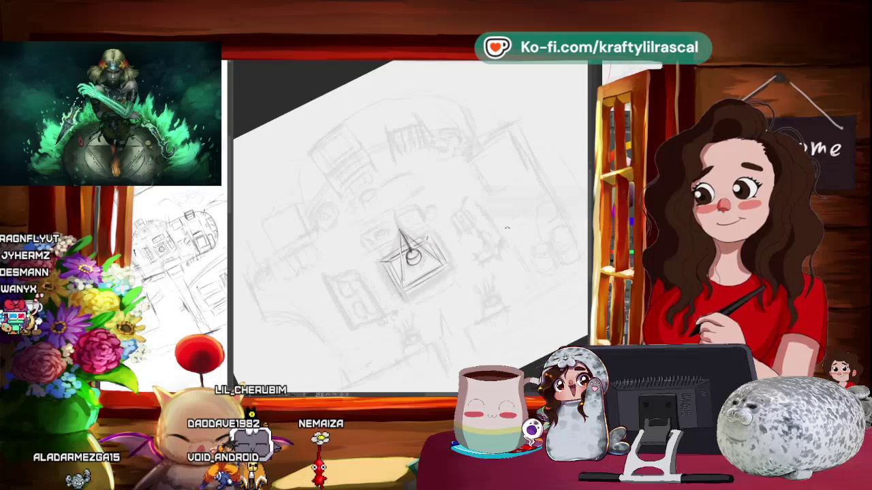
{"action": "scroll", "coordinate": [454, 268], "scroll_direction": "up", "scroll_amount": 2}
{"action": "scroll", "coordinate": [454, 268], "scroll_direction": "up", "scroll_amount": 2}
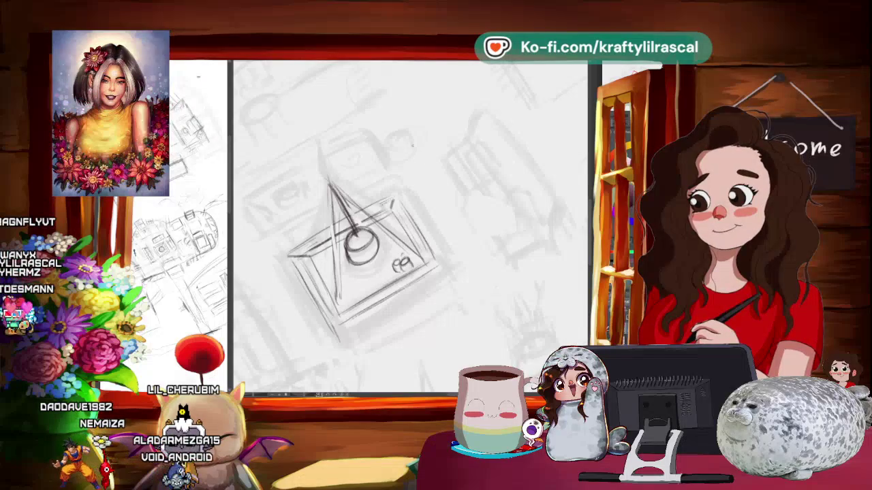
{"action": "left_click_drag", "start_coordinate": [348, 287], "coordinate": [356, 285]}
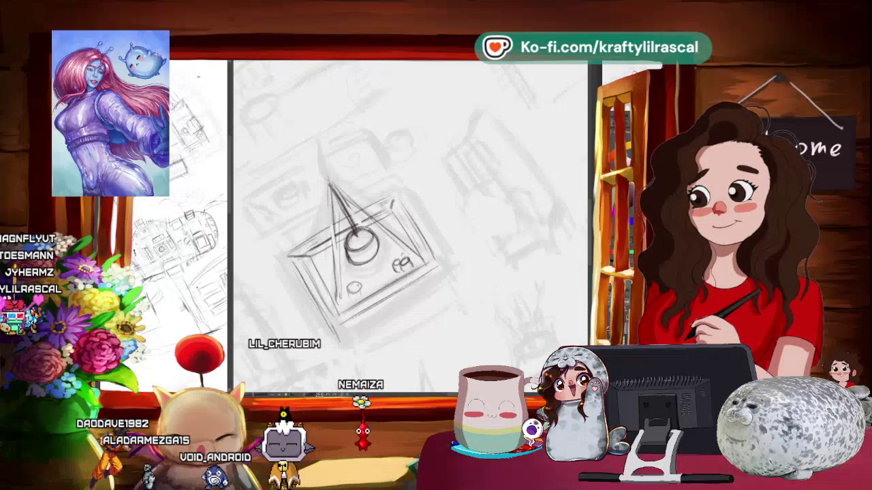
{"action": "left_click_drag", "start_coordinate": [361, 258], "coordinate": [359, 252]}
{"action": "key", "text": "4"}
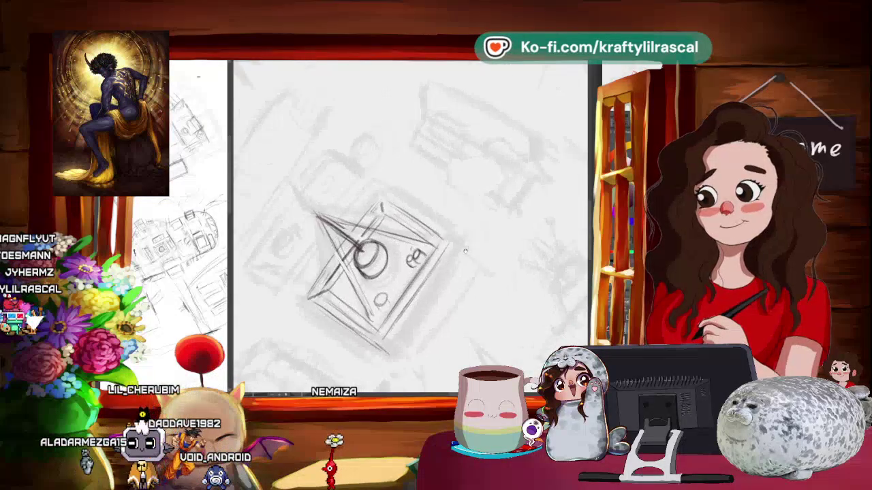
{"action": "key", "text": "4"}
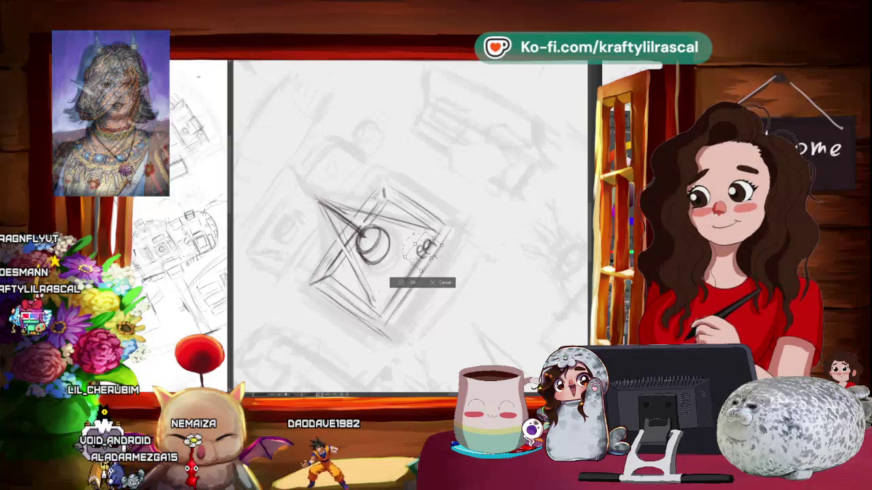
{"action": "left_click", "coordinate": [405, 282]}
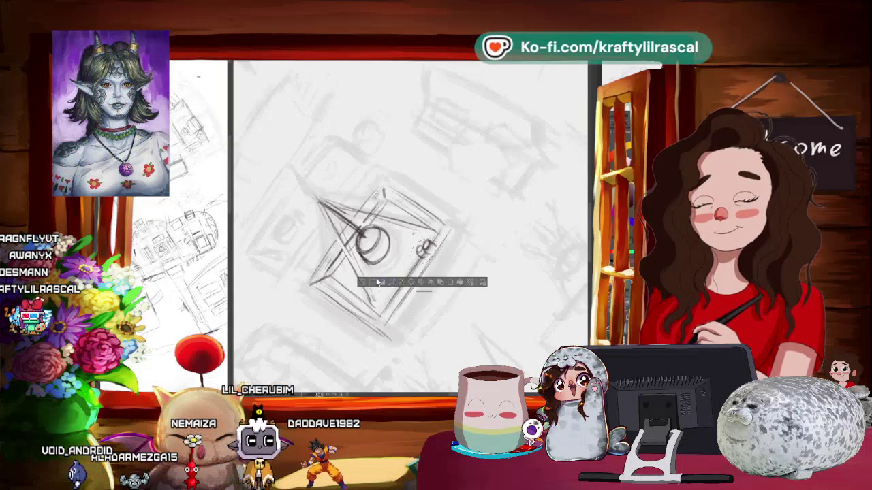
{"action": "scroll", "coordinate": [464, 223], "scroll_direction": "down", "scroll_amount": 3}
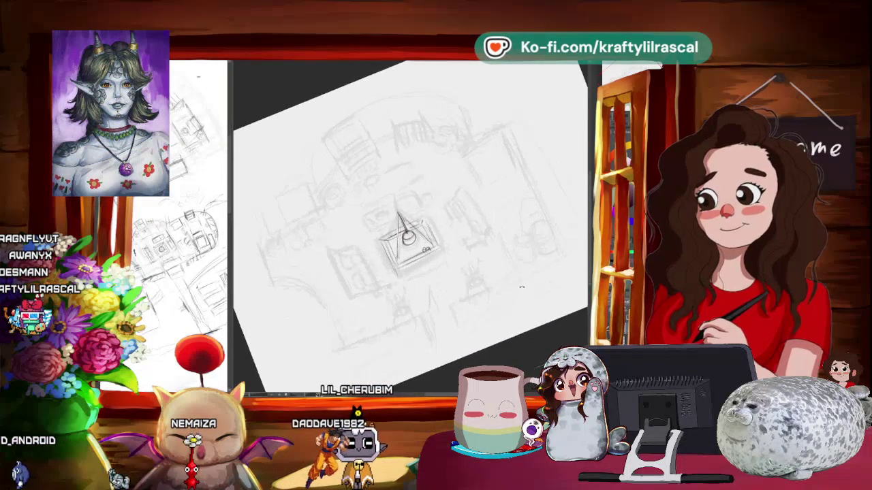
{"action": "left_click_drag", "start_coordinate": [466, 243], "coordinate": [440, 254]}
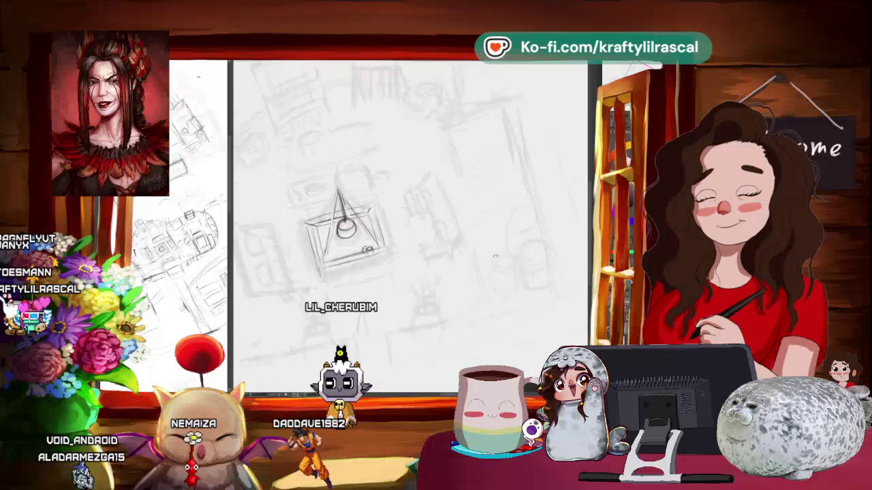
Step: Zoom in and tilt the canvas around the central table to sketch a backed bench beside it
{"action": "scroll", "coordinate": [440, 254], "scroll_direction": "up", "scroll_amount": 1}
{"action": "scroll", "coordinate": [395, 266], "scroll_direction": "up", "scroll_amount": 1}
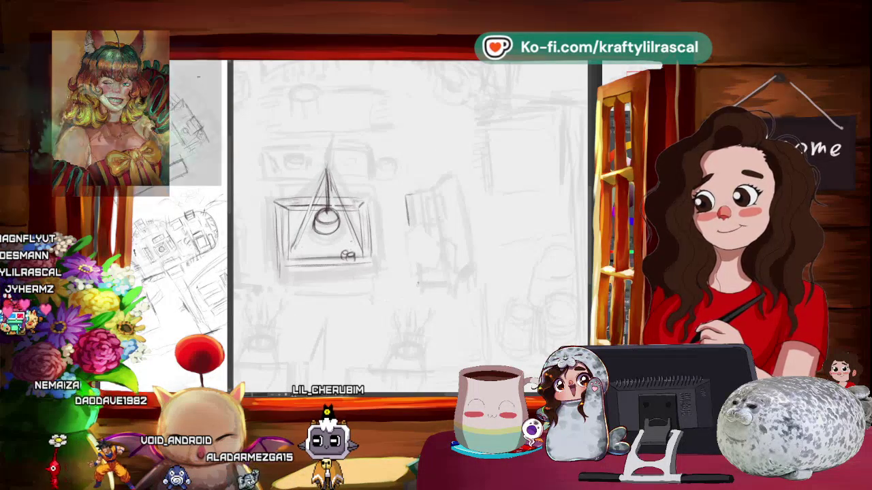
{"action": "mouse_move", "coordinate": [508, 272]}
{"action": "left_mouse_down"}
{"action": "mouse_move", "coordinate": [505, 230]}
{"action": "mouse_move", "coordinate": [454, 255]}
{"action": "left_mouse_up"}
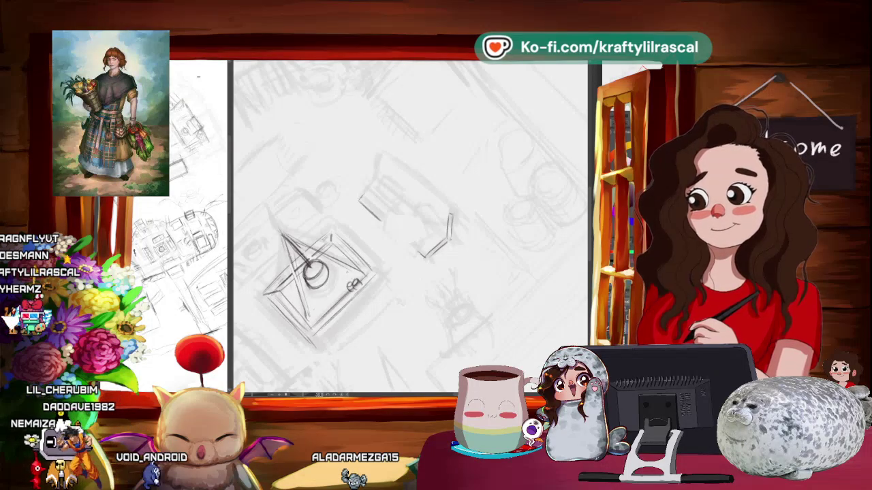
{"action": "left_click_drag", "start_coordinate": [444, 203], "coordinate": [350, 202]}
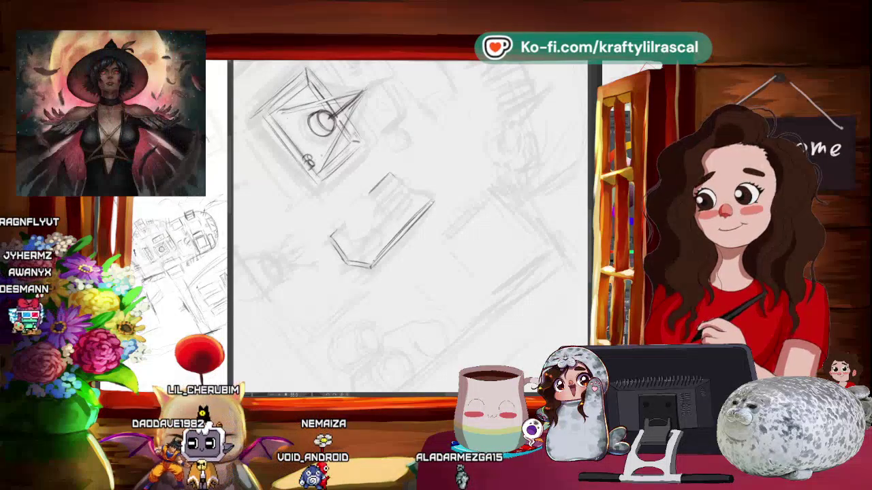
{"action": "left_click_drag", "start_coordinate": [452, 206], "coordinate": [462, 205]}
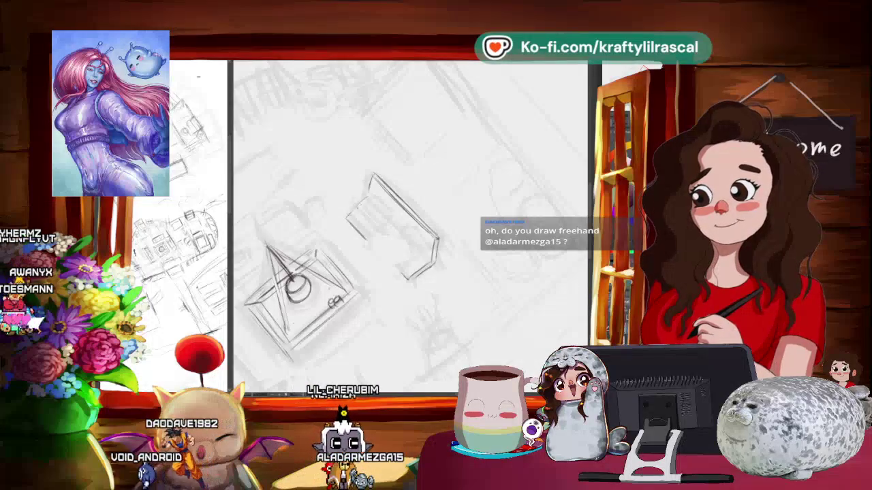
{"action": "mouse_move", "coordinate": [498, 151]}
{"action": "left_mouse_down"}
{"action": "mouse_move", "coordinate": [480, 158]}
{"action": "mouse_move", "coordinate": [467, 219]}
{"action": "left_mouse_up"}
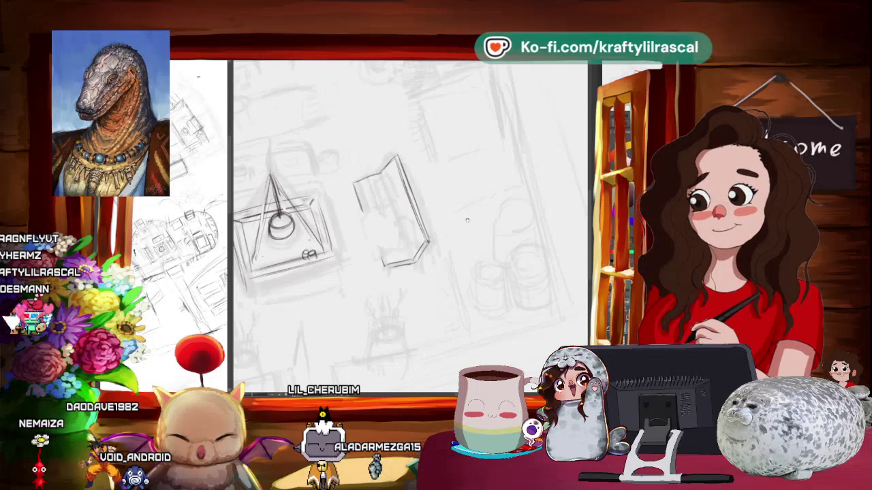
{"action": "mouse_move", "coordinate": [397, 326]}
{"action": "left_mouse_down"}
{"action": "mouse_move", "coordinate": [508, 279]}
{"action": "mouse_move", "coordinate": [481, 272]}
{"action": "left_mouse_up"}
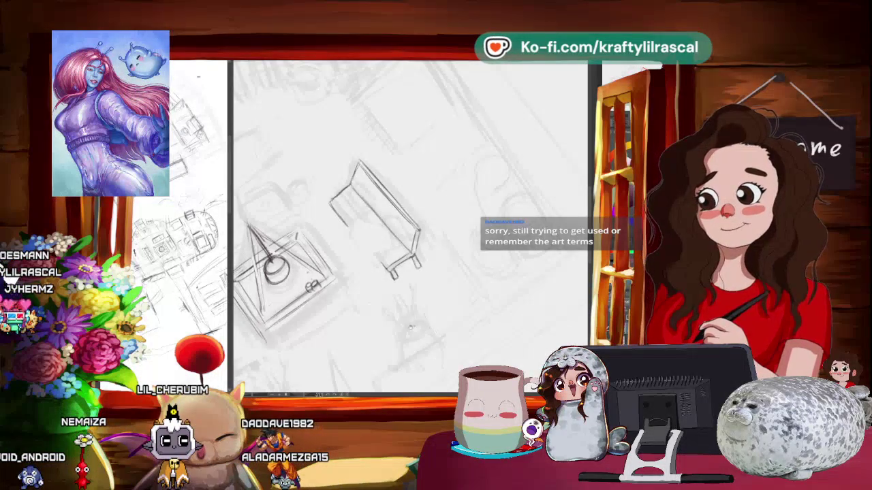
Step: Rotate the view around the bench while redrawing its legs, seat and backrest in darker lines
{"action": "left_click_drag", "start_coordinate": [411, 327], "coordinate": [420, 275]}
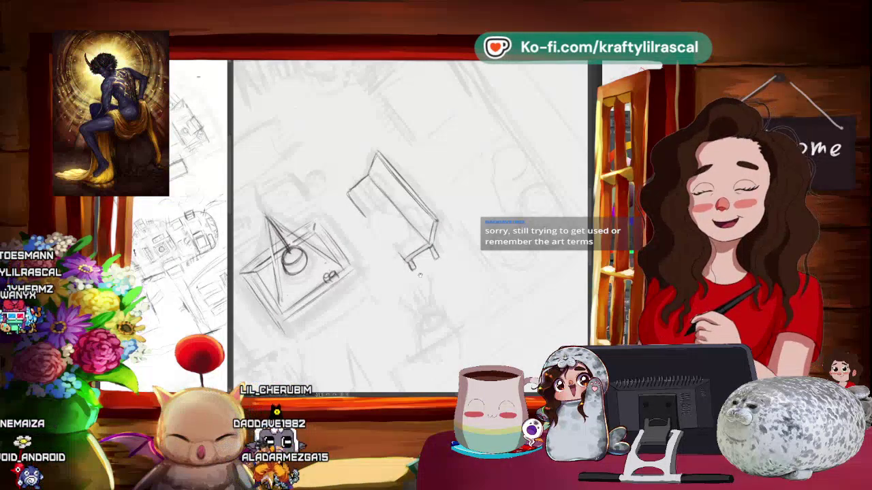
{"action": "left_click_drag", "start_coordinate": [396, 277], "coordinate": [452, 352]}
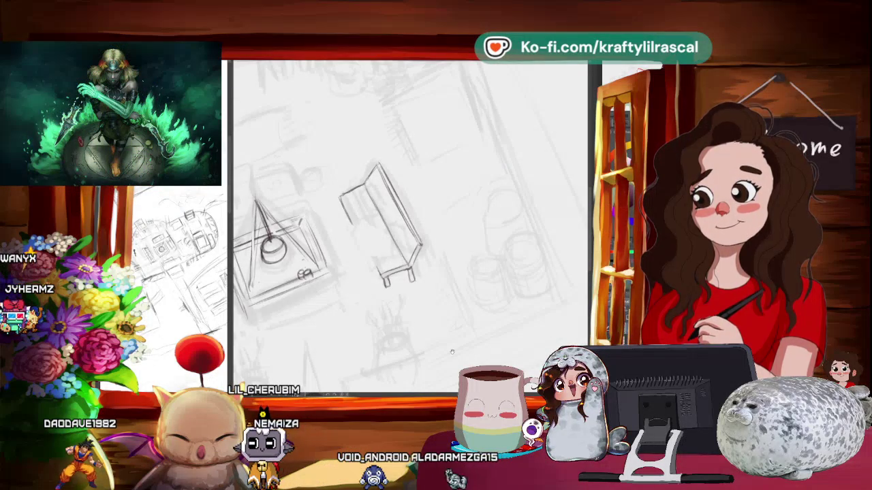
{"action": "left_click_drag", "start_coordinate": [385, 237], "coordinate": [354, 231]}
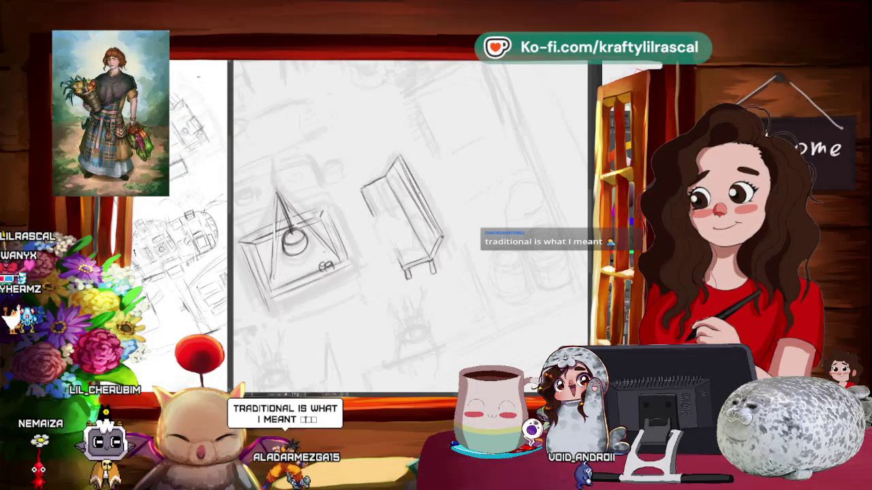
{"action": "mouse_move", "coordinate": [444, 270]}
{"action": "left_mouse_down"}
{"action": "mouse_move", "coordinate": [504, 289]}
{"action": "mouse_move", "coordinate": [517, 303]}
{"action": "left_mouse_up"}
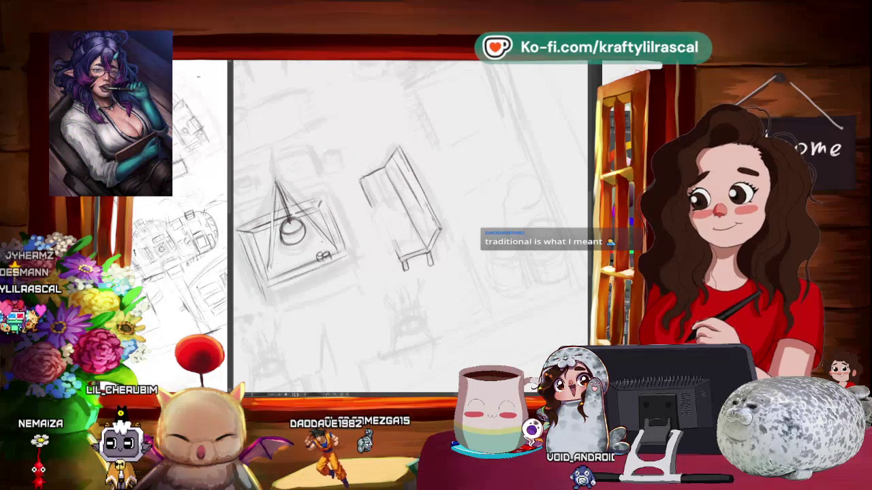
{"action": "left_click_drag", "start_coordinate": [497, 249], "coordinate": [483, 257]}
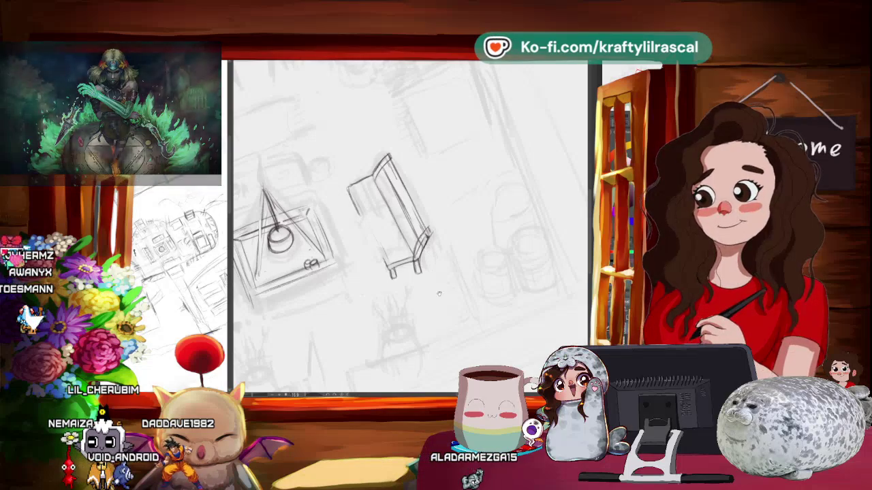
{"action": "left_click_drag", "start_coordinate": [381, 272], "coordinate": [418, 290]}
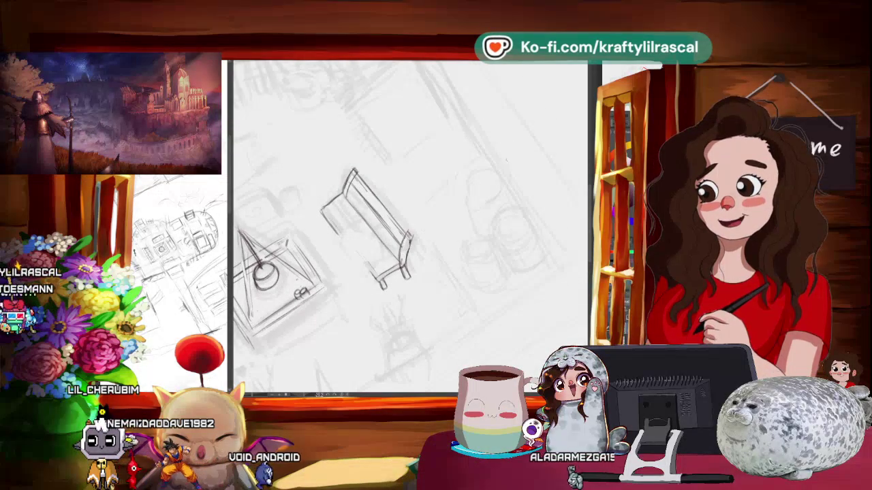
{"action": "left_click_drag", "start_coordinate": [426, 184], "coordinate": [487, 235]}
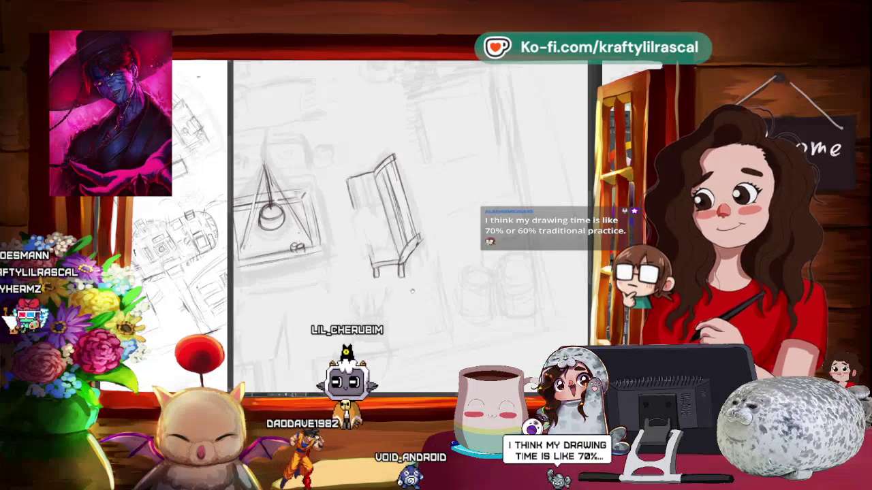
{"action": "left_click_drag", "start_coordinate": [405, 293], "coordinate": [401, 311]}
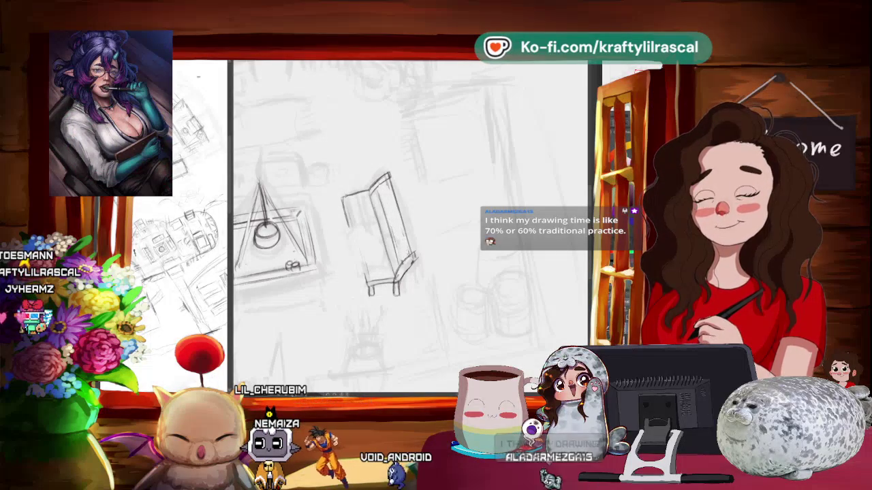
{"action": "scroll", "coordinate": [408, 224], "scroll_direction": "down", "scroll_amount": 5}
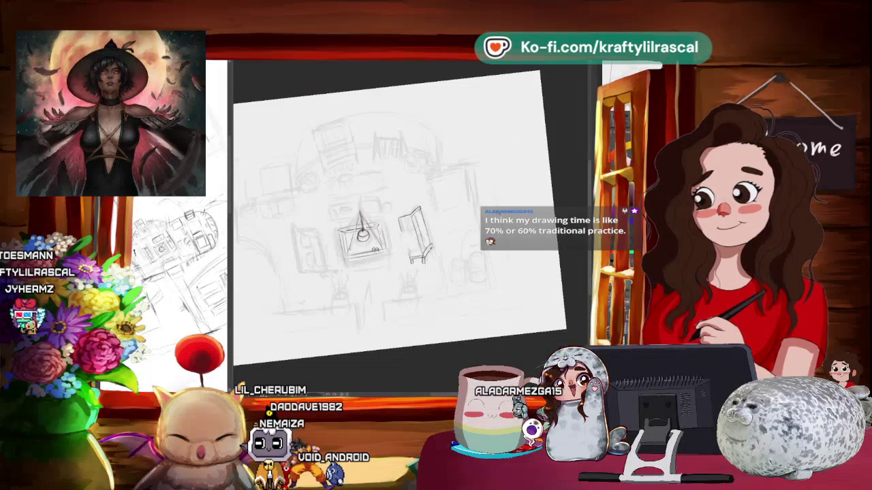
{"action": "left_click_drag", "start_coordinate": [451, 239], "coordinate": [436, 231]}
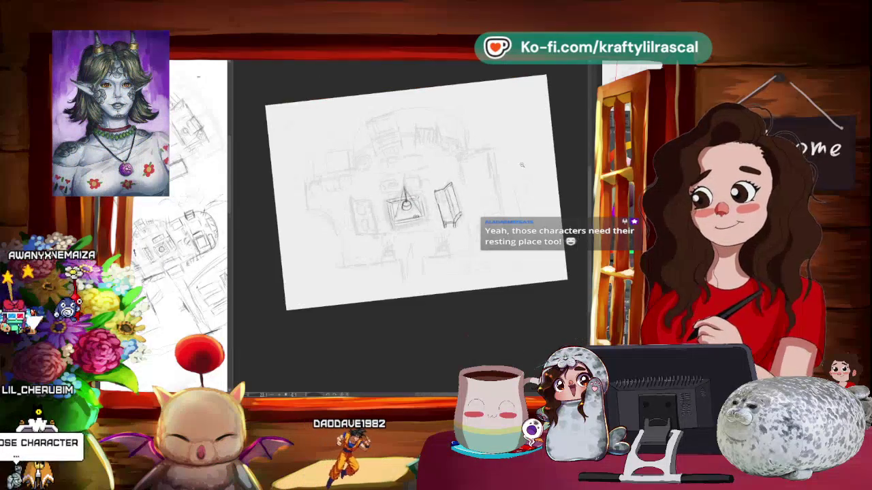
{"action": "scroll", "coordinate": [548, 175], "scroll_direction": "down", "scroll_amount": 2}
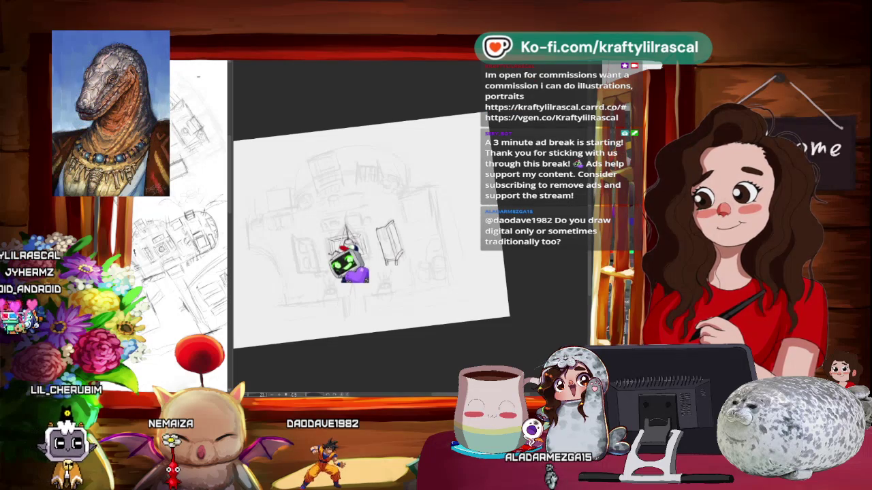
{"action": "key", "text": "alt+Tab"}
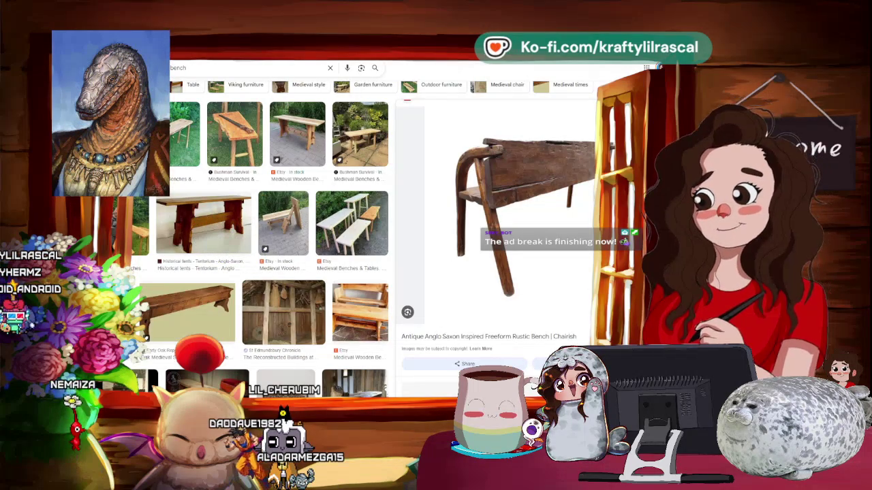
Step: Close the Anglo Saxon bench preview and look at the Etsy Medieval Wooden Bench image
{"action": "key", "text": "Escape"}
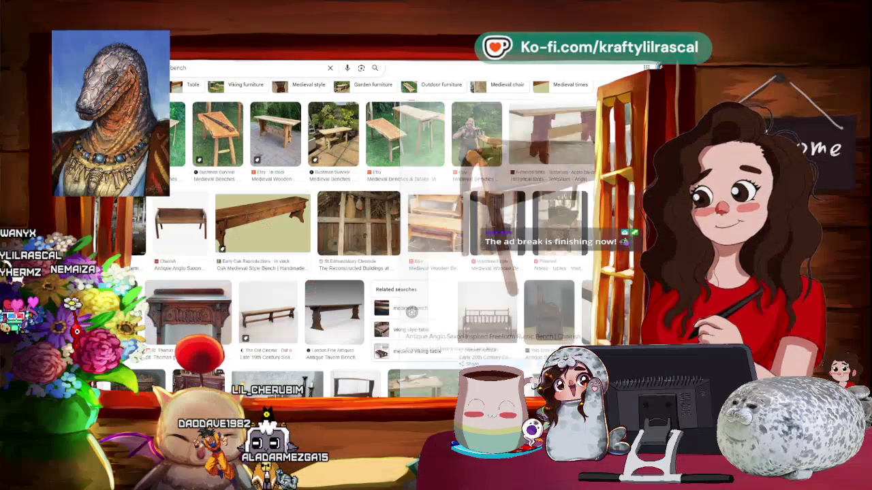
{"action": "scroll", "coordinate": [446, 213], "scroll_direction": "down", "scroll_amount": 1}
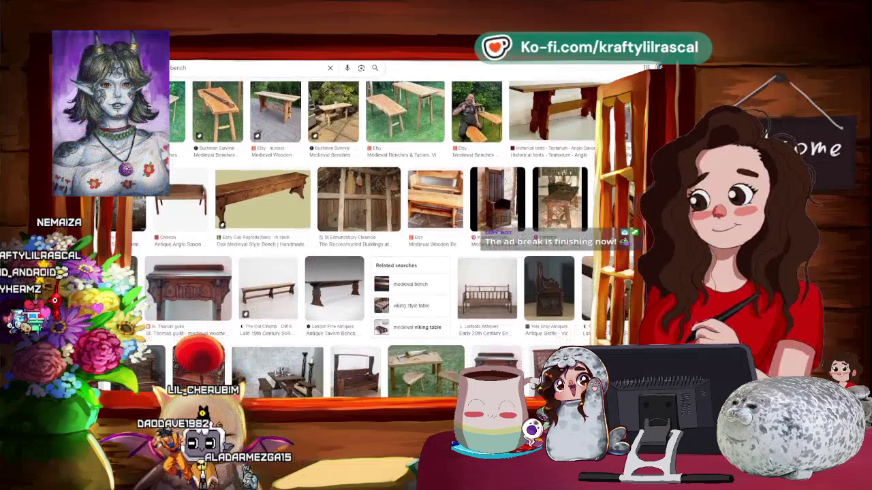
{"action": "left_click", "coordinate": [446, 212]}
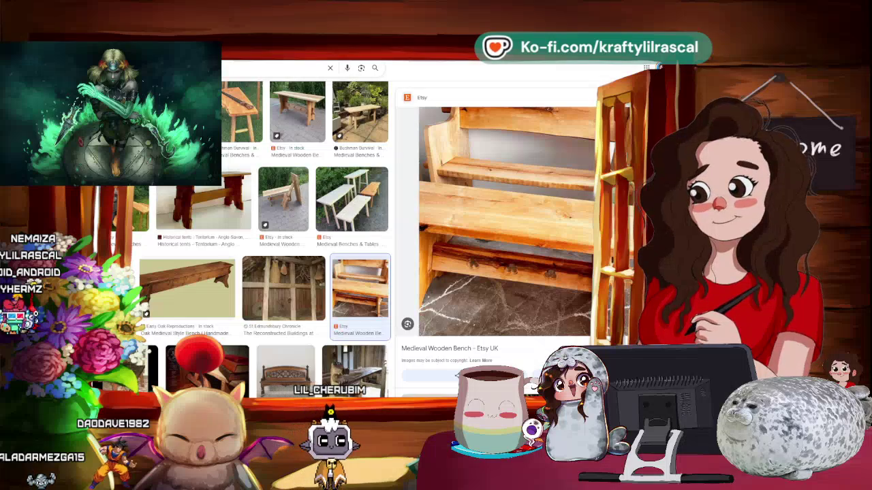
{"action": "scroll", "coordinate": [498, 232], "scroll_direction": "down", "scroll_amount": 2}
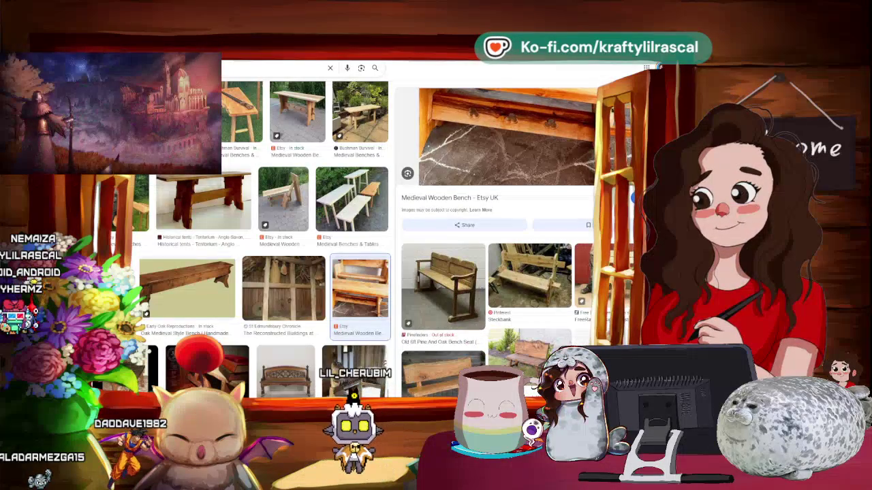
{"action": "scroll", "coordinate": [497, 232], "scroll_direction": "down", "scroll_amount": 1}
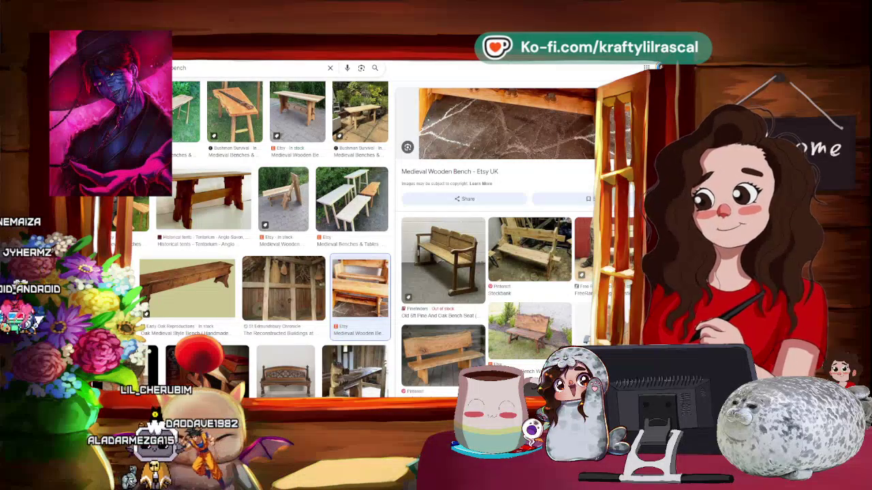
Step: Compare the Steckbank bench, then open the live edge log bench with backrest on Etsy
{"action": "left_click", "coordinate": [530, 249]}
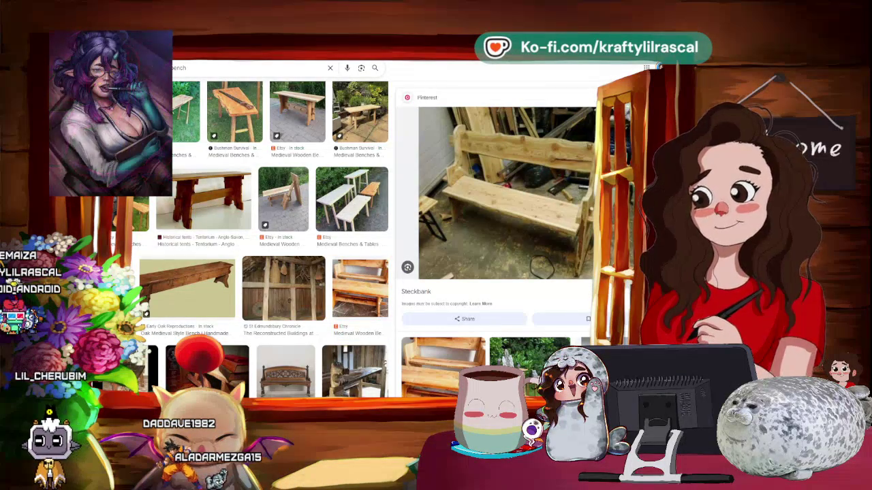
{"action": "left_click", "coordinate": [359, 289]}
{"action": "scroll", "coordinate": [511, 267], "scroll_direction": "down", "scroll_amount": 3}
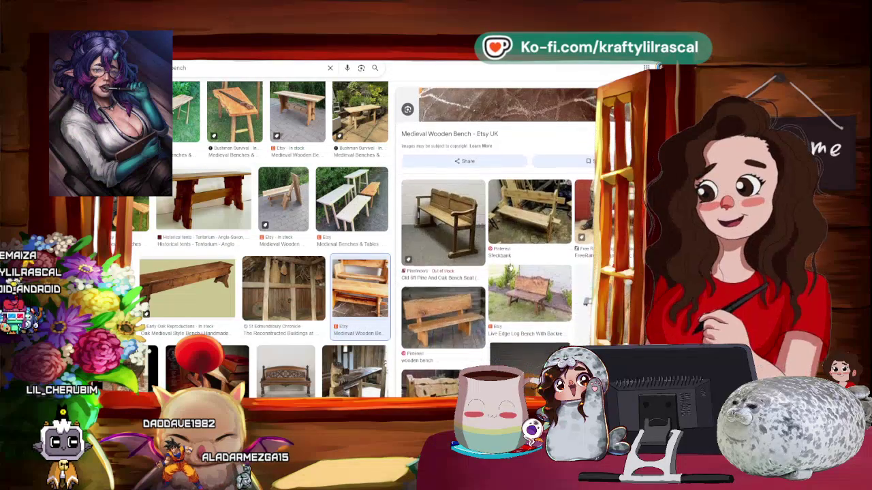
{"action": "left_click", "coordinate": [524, 290]}
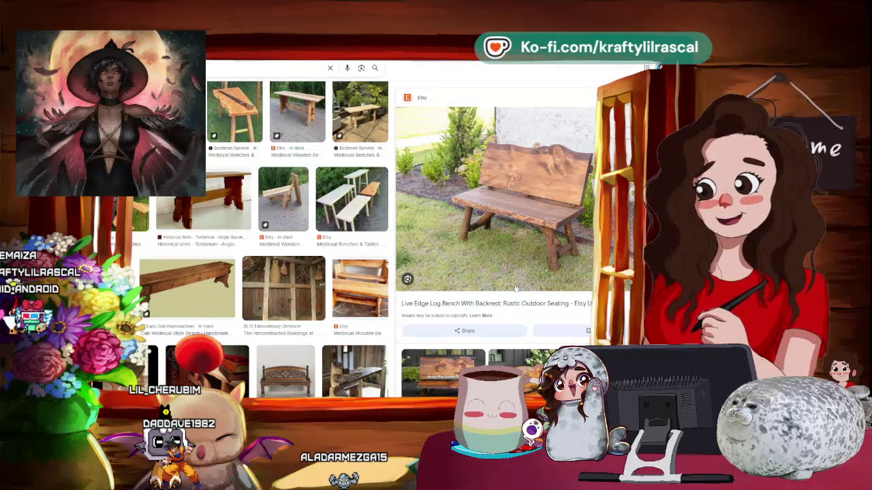
{"action": "left_click", "coordinate": [516, 202]}
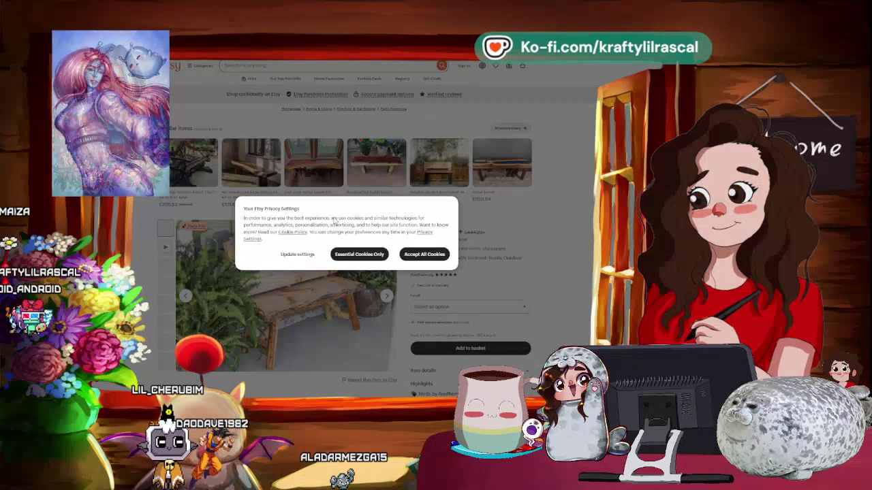
Step: Dismiss the cookie prompt and browse the listing's Honey Pine, porch and wood-grain photos
{"action": "left_click", "coordinate": [422, 256]}
{"action": "scroll", "coordinate": [166, 247], "scroll_direction": "down", "scroll_amount": 1}
{"action": "left_click", "coordinate": [166, 243]}
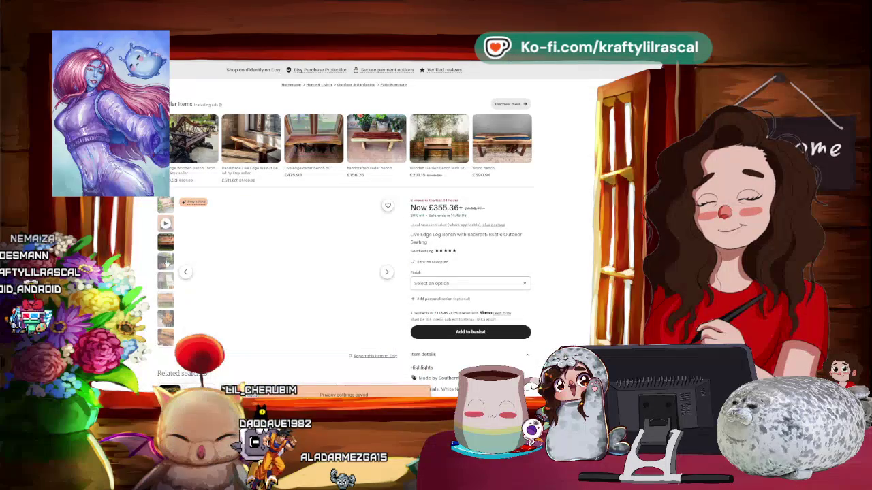
{"action": "left_click", "coordinate": [165, 318]}
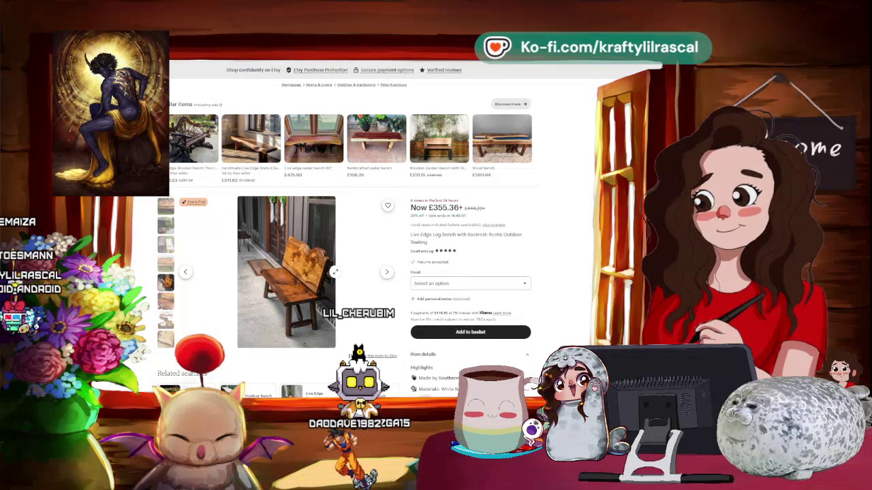
{"action": "scroll", "coordinate": [286, 272], "scroll_direction": "down", "scroll_amount": 1}
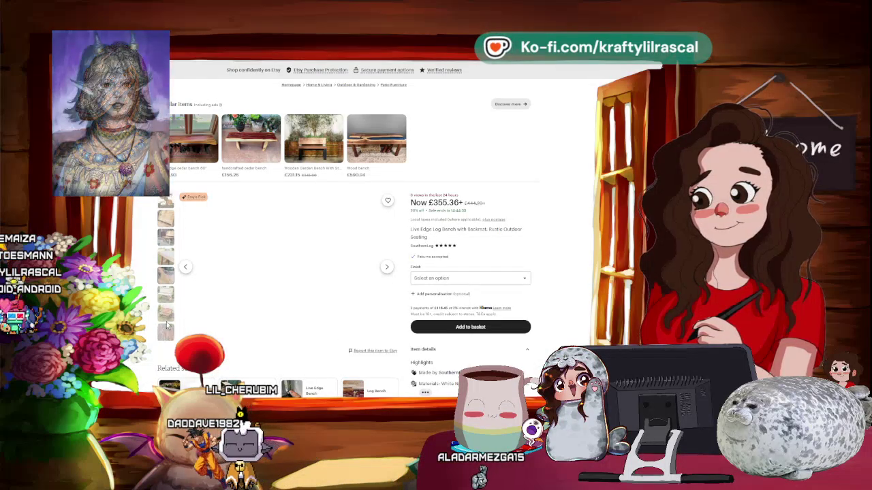
{"action": "left_click", "coordinate": [166, 315]}
{"action": "left_click", "coordinate": [168, 308]}
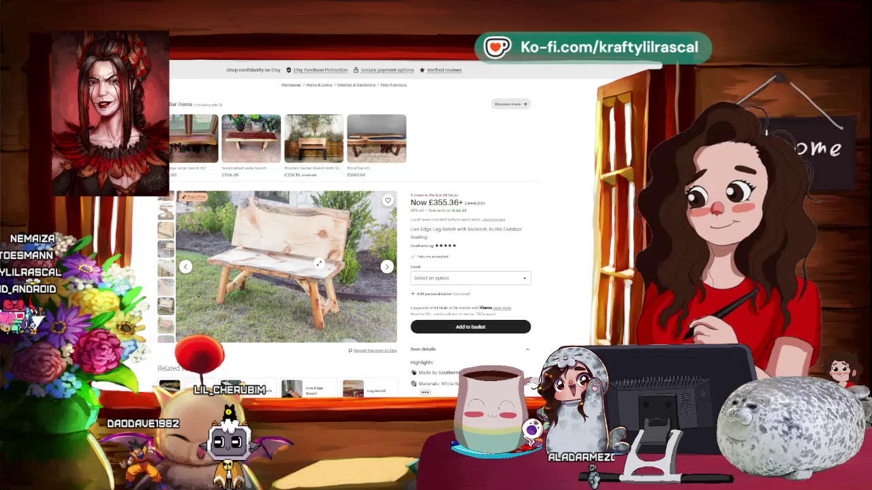
Step: Enlarge the bench photo, zoom into the seat and back out, then close the tab
{"action": "left_click", "coordinate": [309, 258]}
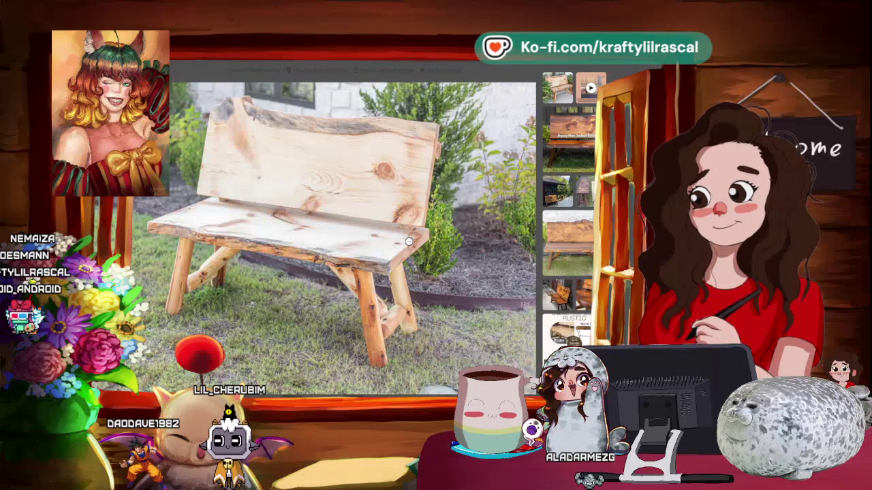
{"action": "left_click", "coordinate": [392, 220]}
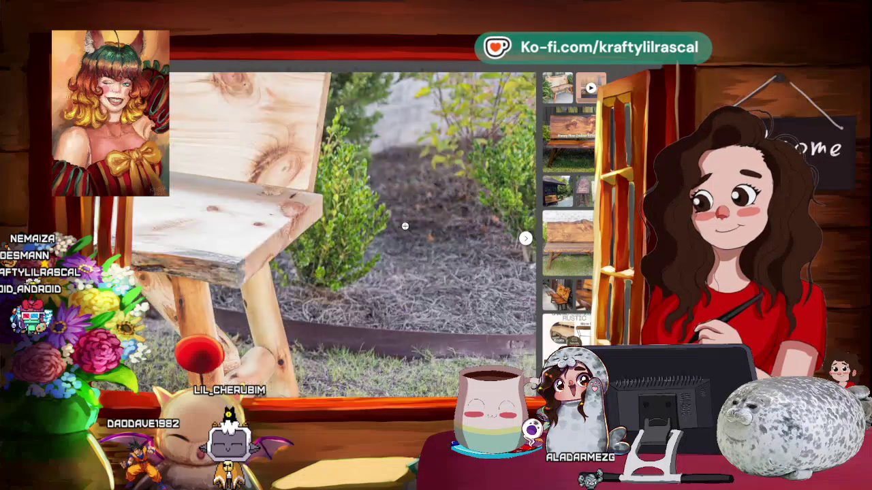
{"action": "left_click", "coordinate": [392, 219]}
{"action": "left_click", "coordinate": [391, 218]}
{"action": "left_click", "coordinate": [391, 218]}
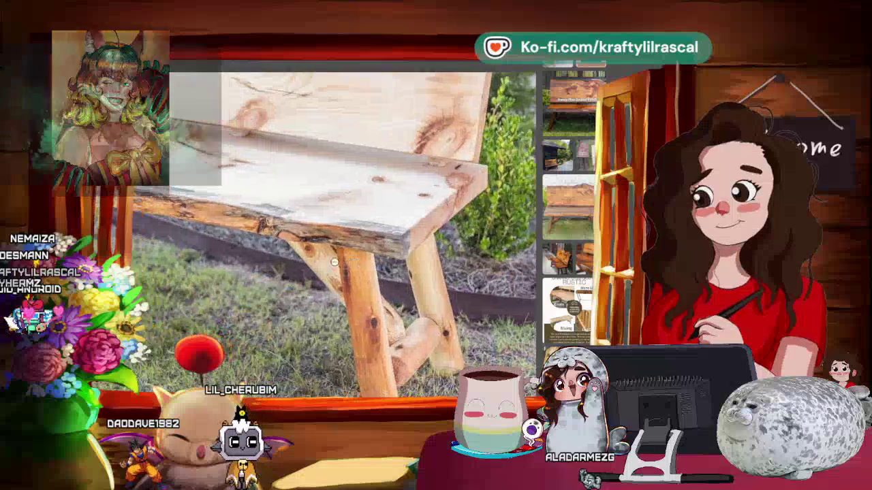
{"action": "left_click", "coordinate": [331, 238]}
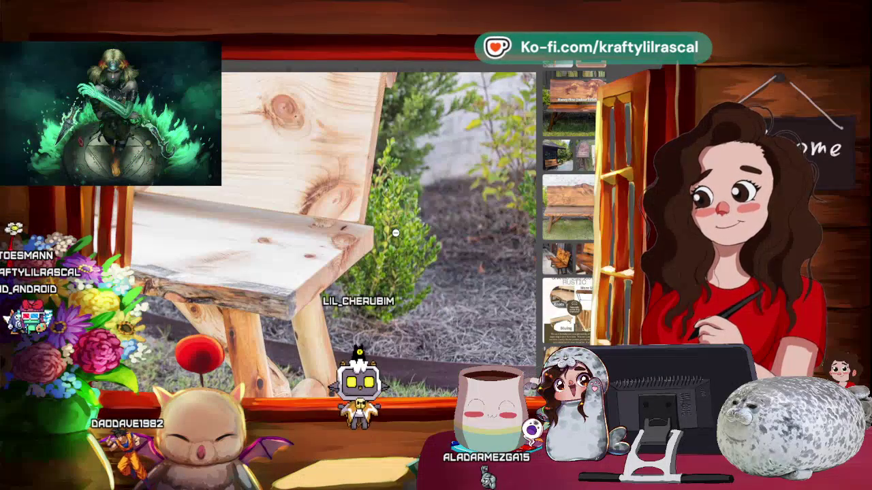
{"action": "left_click", "coordinate": [279, 220]}
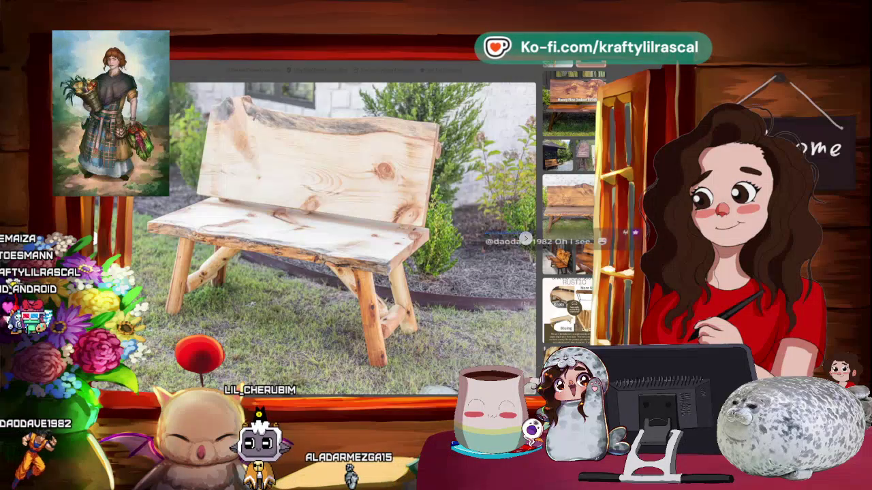
{"action": "left_click", "coordinate": [171, 80]}
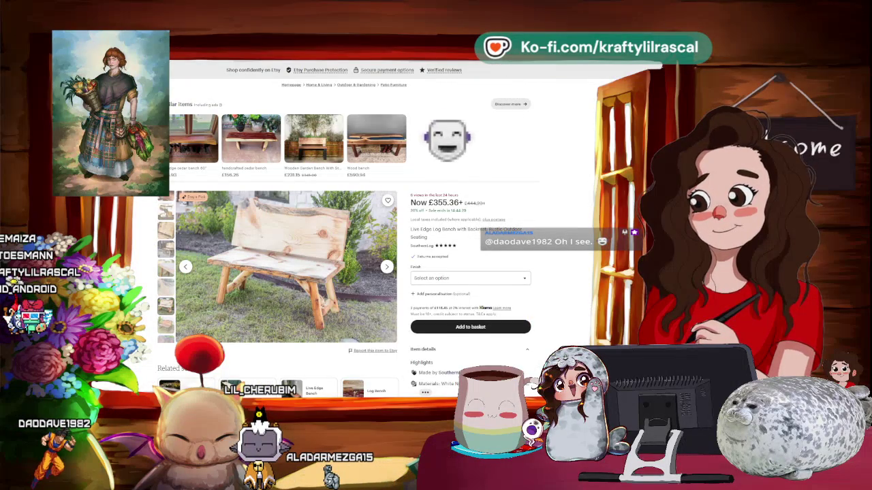
{"action": "key", "text": "ctrl+w"}
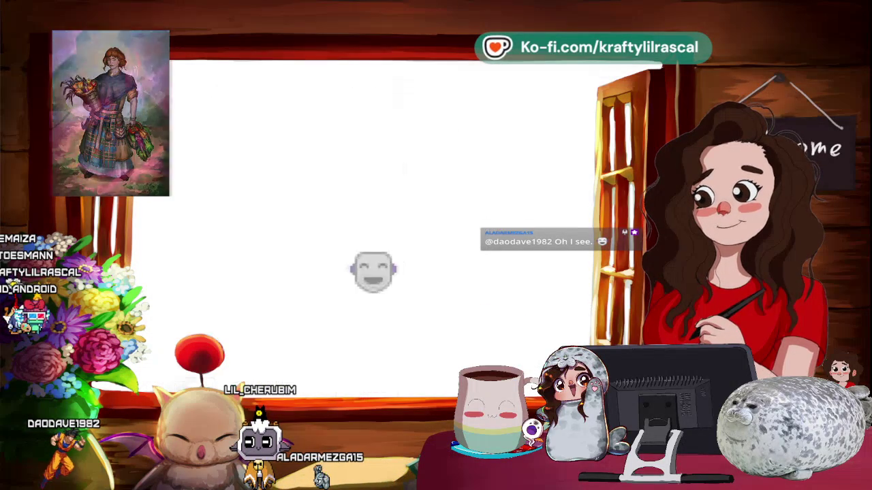
Step: Scroll through more related bench images, then switch back to the Clip Studio Paint sketch
{"action": "scroll", "coordinate": [526, 186], "scroll_direction": "down", "scroll_amount": 5}
{"action": "scroll", "coordinate": [526, 187], "scroll_direction": "down", "scroll_amount": 3}
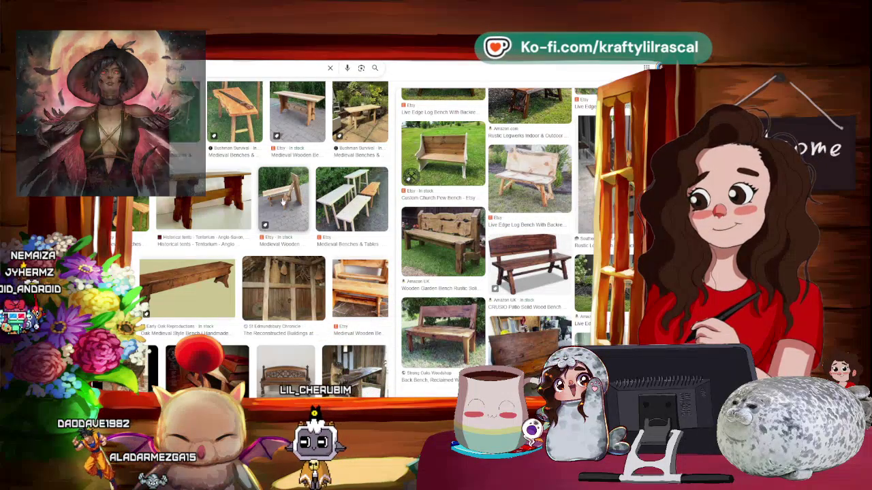
{"action": "scroll", "coordinate": [496, 287], "scroll_direction": "down", "scroll_amount": 3}
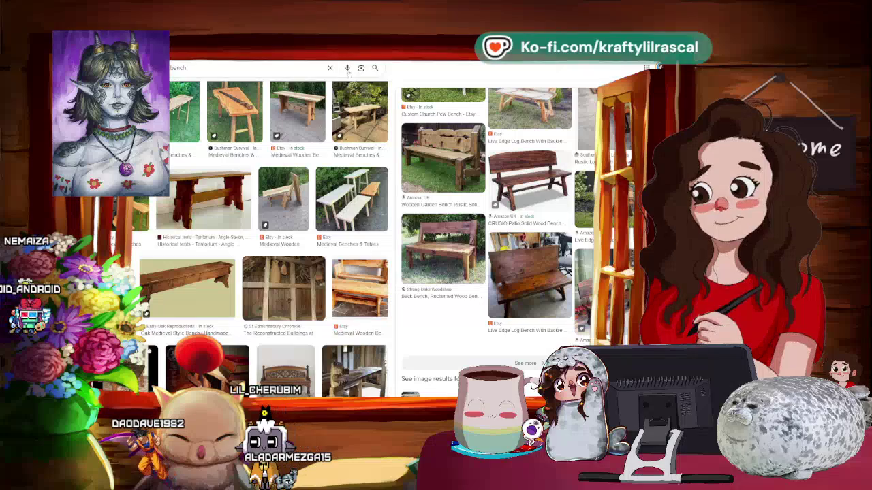
{"action": "key", "text": "alt+Tab"}
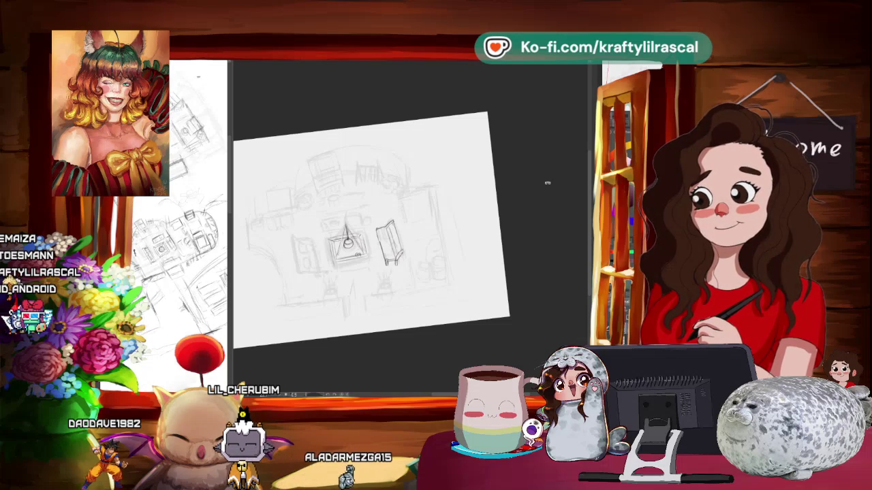
Step: Zoom and tilt the canvas to redraw the wooden backed bench, then rotate it back nearly upright
{"action": "mouse_move", "coordinate": [425, 329]}
{"action": "left_mouse_down"}
{"action": "mouse_move", "coordinate": [431, 345]}
{"action": "mouse_move", "coordinate": [466, 330]}
{"action": "mouse_move", "coordinate": [453, 333]}
{"action": "left_mouse_up"}
{"action": "scroll", "coordinate": [431, 345], "scroll_direction": "up", "scroll_amount": 3}
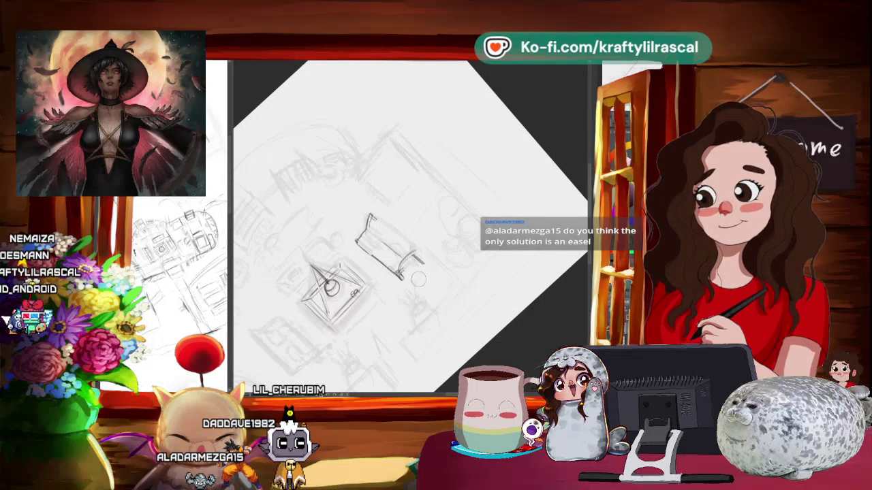
{"action": "mouse_move", "coordinate": [459, 272]}
{"action": "left_mouse_down"}
{"action": "mouse_move", "coordinate": [468, 295]}
{"action": "mouse_move", "coordinate": [517, 208]}
{"action": "left_mouse_up"}
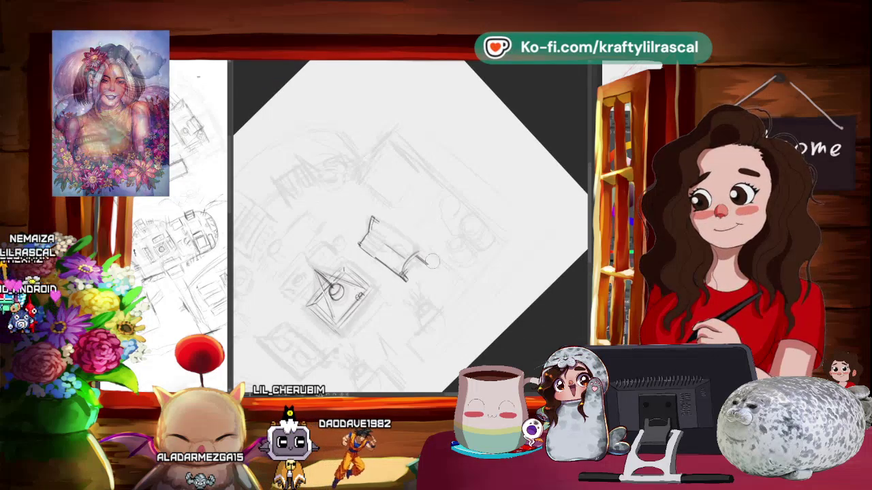
{"action": "left_click_drag", "start_coordinate": [472, 278], "coordinate": [448, 286]}
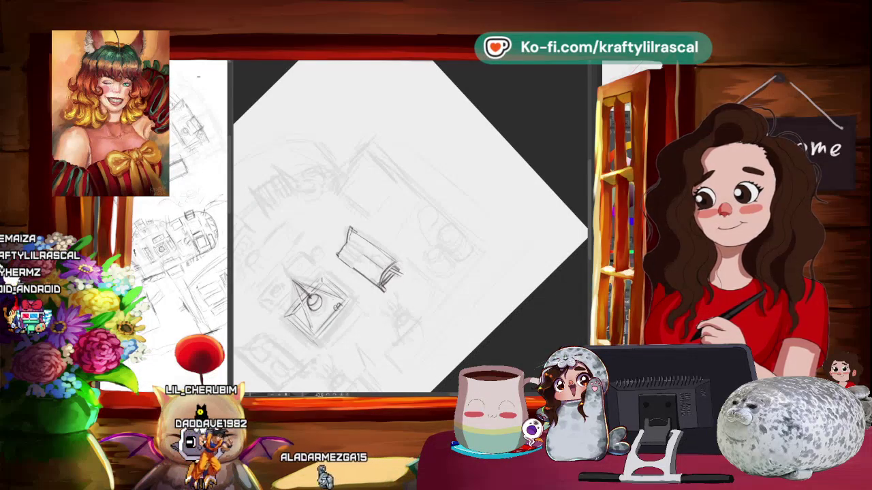
{"action": "left_click_drag", "start_coordinate": [409, 224], "coordinate": [472, 300]}
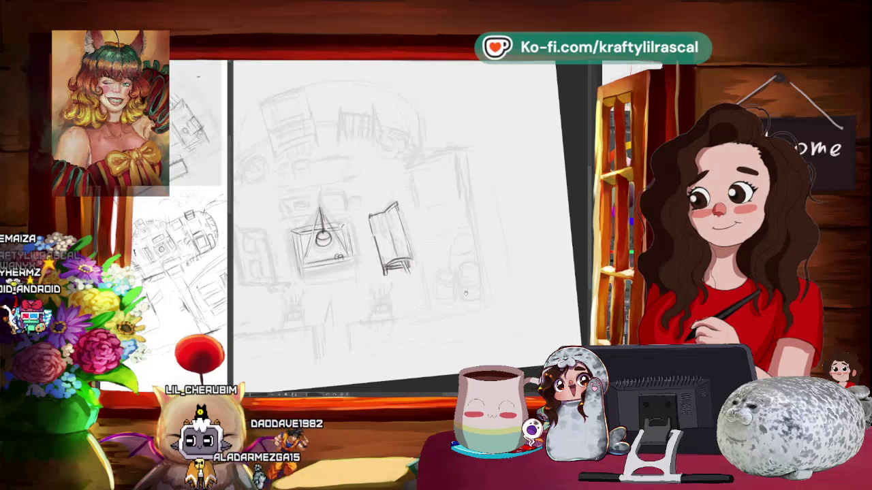
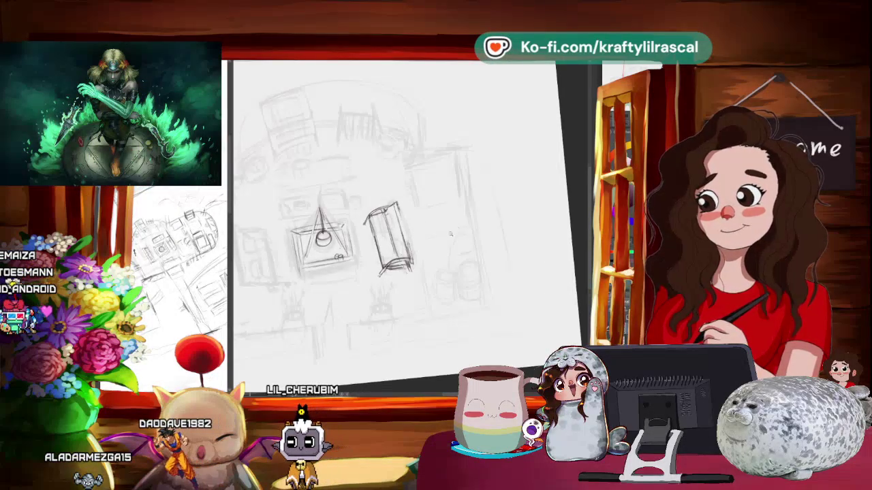
Step: Rotate the canvas view about a quarter-turn so the room sketch sits tilted
{"action": "mouse_move", "coordinate": [466, 227]}
{"action": "left_mouse_down"}
{"action": "mouse_move", "coordinate": [421, 266]}
{"action": "mouse_move", "coordinate": [496, 201]}
{"action": "mouse_move", "coordinate": [523, 253]}
{"action": "mouse_move", "coordinate": [454, 310]}
{"action": "left_mouse_up"}
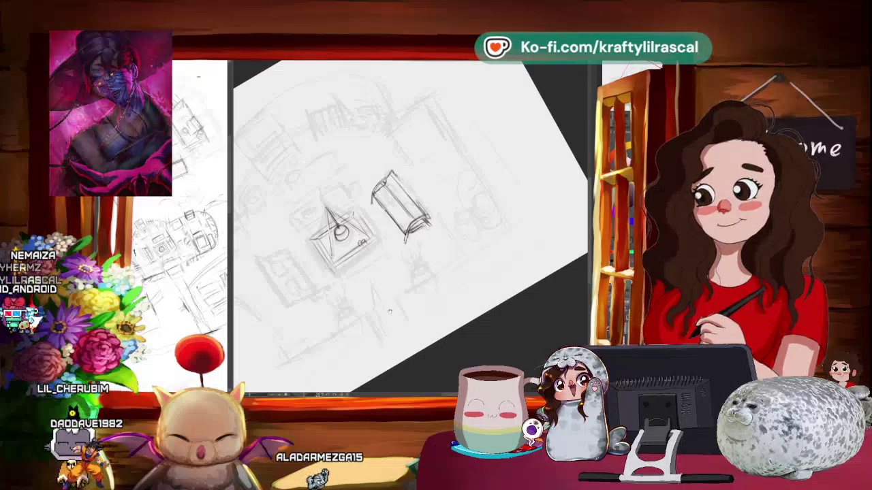
Step: Zoom in, centre and slightly tilt the view on the chest beside the small table
{"action": "left_click_drag", "start_coordinate": [449, 296], "coordinate": [438, 279]}
{"action": "scroll", "coordinate": [437, 279], "scroll_direction": "up", "scroll_amount": 1}
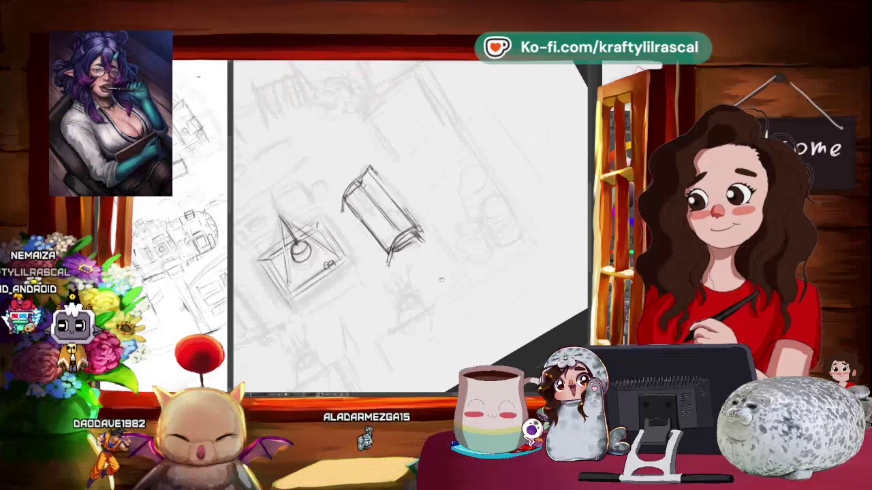
{"action": "scroll", "coordinate": [437, 279], "scroll_direction": "up", "scroll_amount": 1}
{"action": "scroll", "coordinate": [436, 282], "scroll_direction": "up", "scroll_amount": 1}
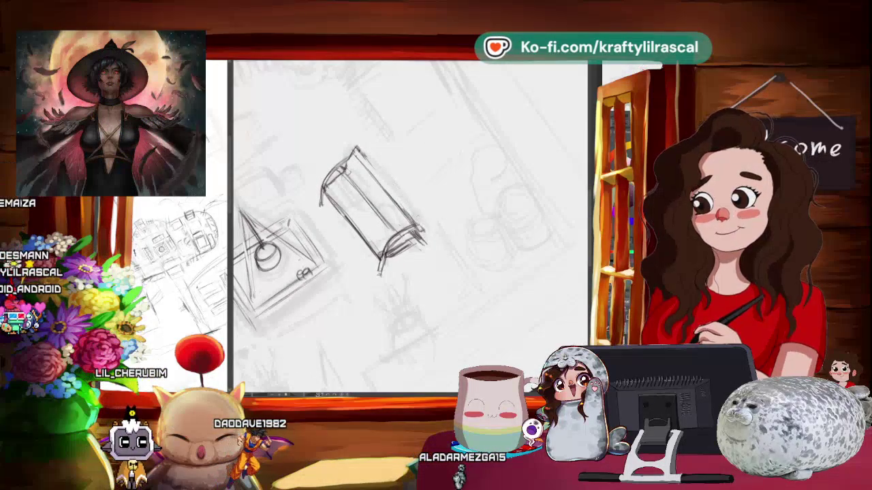
{"action": "mouse_move", "coordinate": [511, 299]}
{"action": "left_mouse_down"}
{"action": "mouse_move", "coordinate": [523, 284]}
{"action": "mouse_move", "coordinate": [515, 288]}
{"action": "left_mouse_up"}
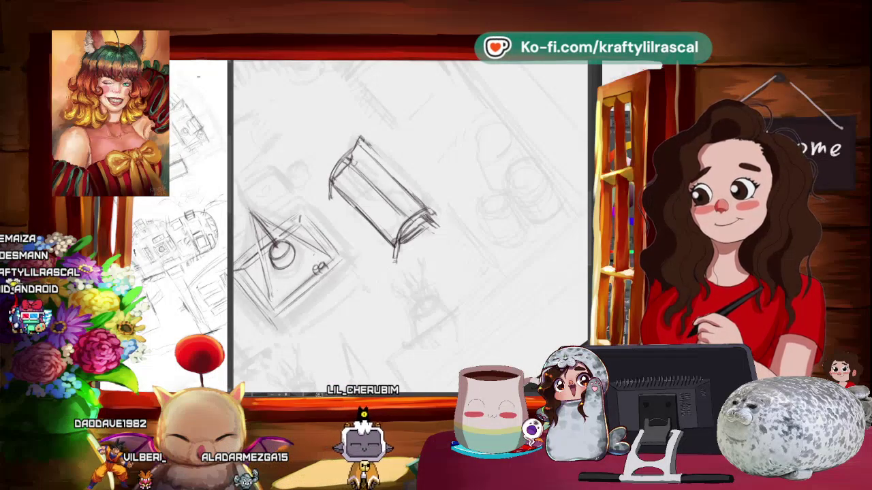
{"action": "mouse_move", "coordinate": [401, 136]}
{"action": "left_mouse_down"}
{"action": "mouse_move", "coordinate": [419, 118]}
{"action": "mouse_move", "coordinate": [431, 182]}
{"action": "mouse_move", "coordinate": [415, 170]}
{"action": "left_mouse_up"}
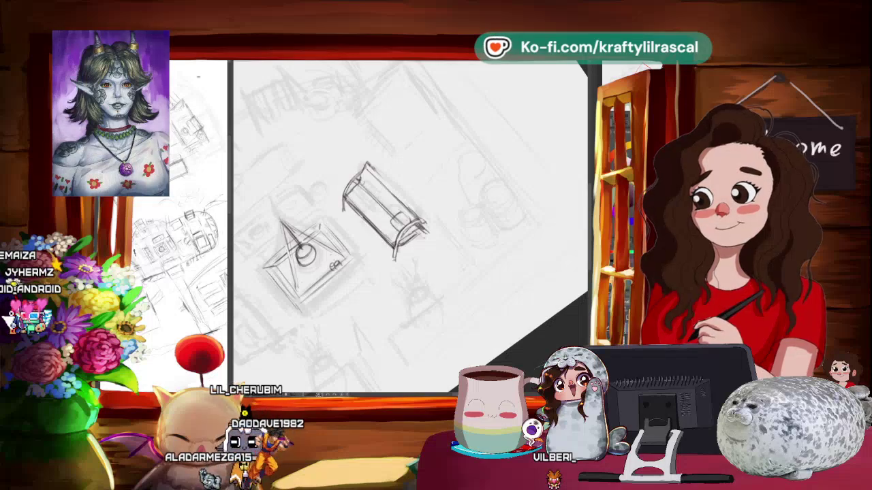
Step: Rotate the view to a working angle for drawing on the chest lid
{"action": "key", "text": "4"}
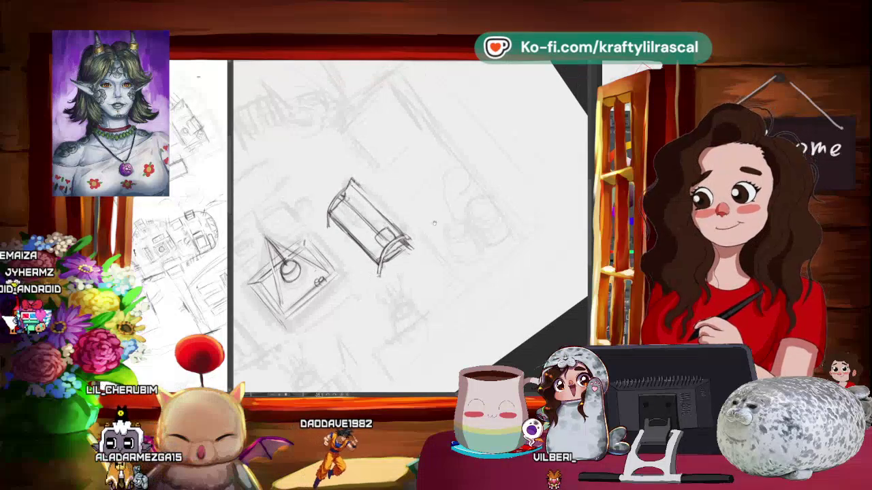
{"action": "key", "text": "4"}
{"action": "key", "text": "6"}
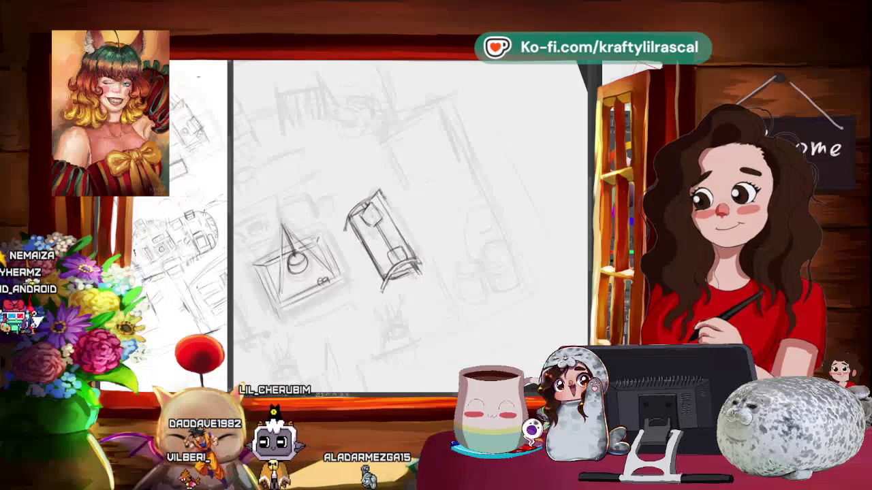
Step: Zoom out to check the whole room layout, then return to a tilted close view
{"action": "key", "text": "ctrl+0"}
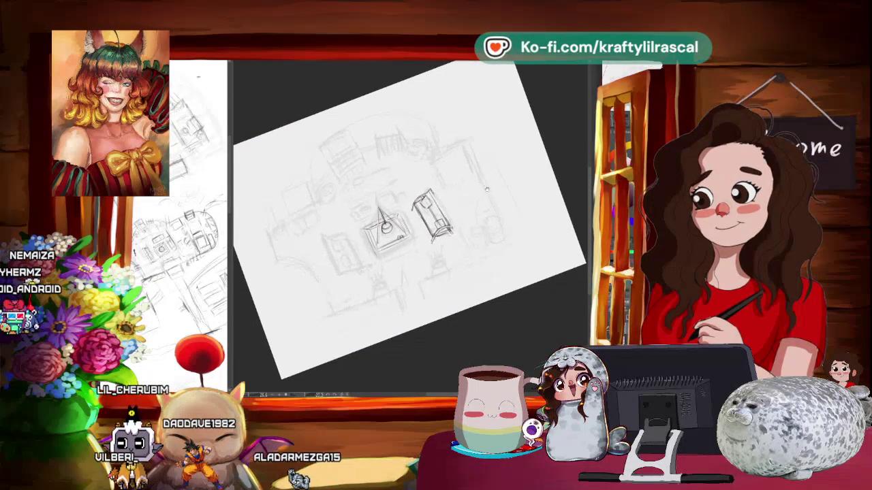
{"action": "key", "text": "ctrl+alt+0"}
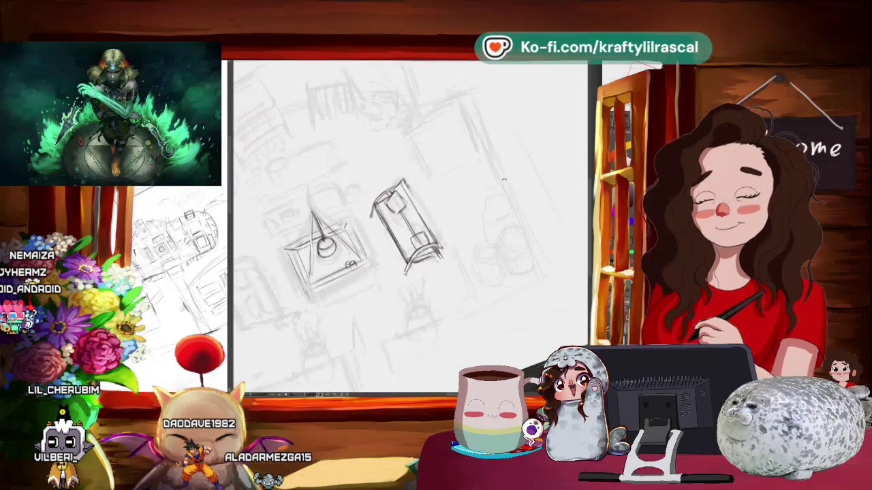
{"action": "key", "text": "minus"}
{"action": "key", "text": "minus"}
{"action": "key", "text": "minus"}
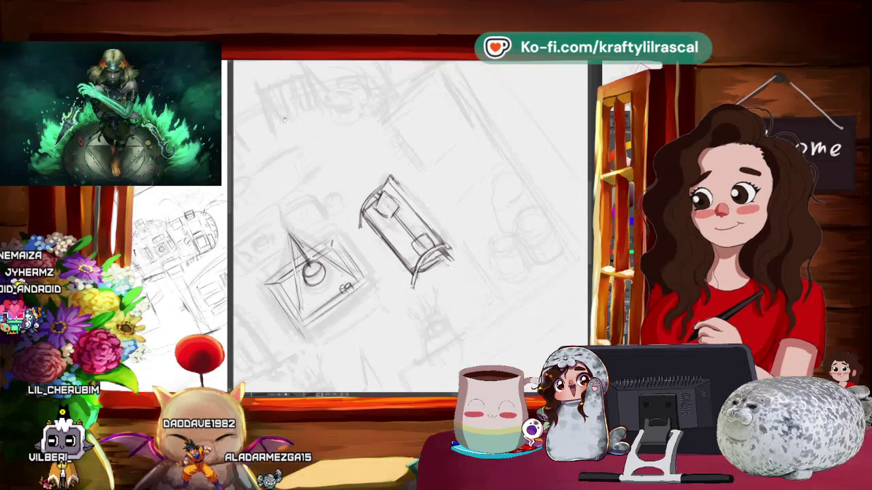